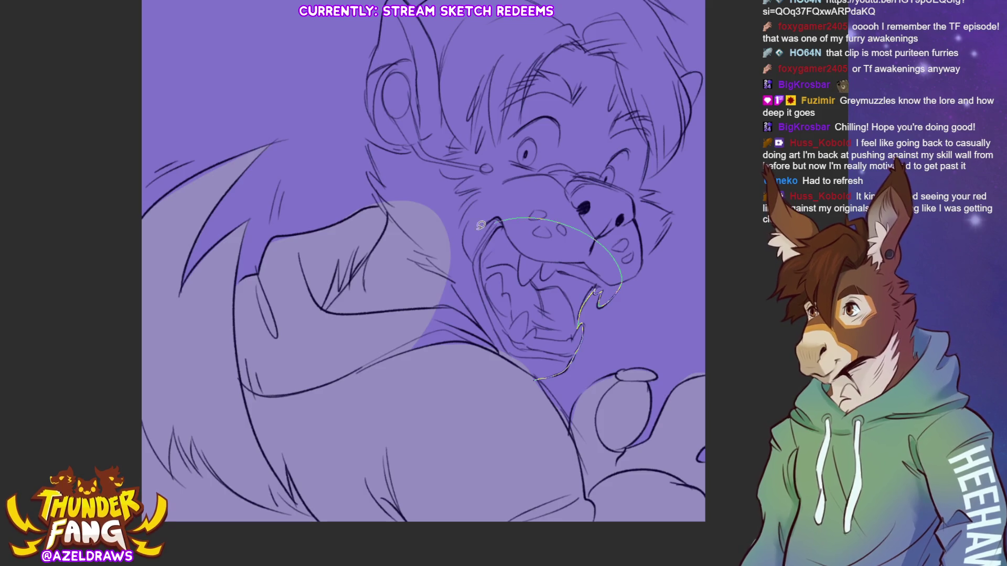
Lasso-fill light lavender over the canine's neck, face, forehead, hair area and beside the snout.
mouse_move(410, 200)
mouse_down()
mouse_move(357, 287)
mouse_move(335, 268)
mouse_move(330, 117)
mouse_move(344, 79)
mouse_move(441, 153)
mouse_move(427, 323)
mouse_move(446, 144)
mouse_up()
mouse_move(359, 105)
mouse_down()
mouse_move(370, 87)
mouse_move(435, 68)
mouse_move(456, 45)
mouse_move(524, 45)
mouse_move(434, 224)
mouse_up()
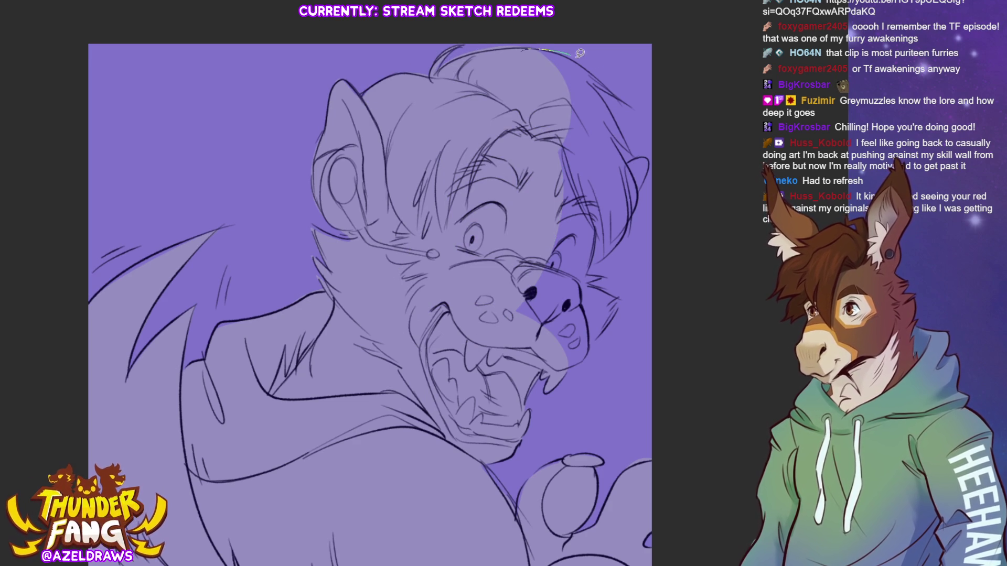
mouse_move(522, 46)
mouse_down()
mouse_move(571, 57)
mouse_move(629, 97)
mouse_move(615, 125)
mouse_move(600, 107)
mouse_move(637, 185)
mouse_move(600, 267)
mouse_move(592, 178)
mouse_move(535, 296)
mouse_up()
mouse_move(615, 171)
mouse_down()
mouse_move(619, 214)
mouse_move(624, 139)
mouse_up()
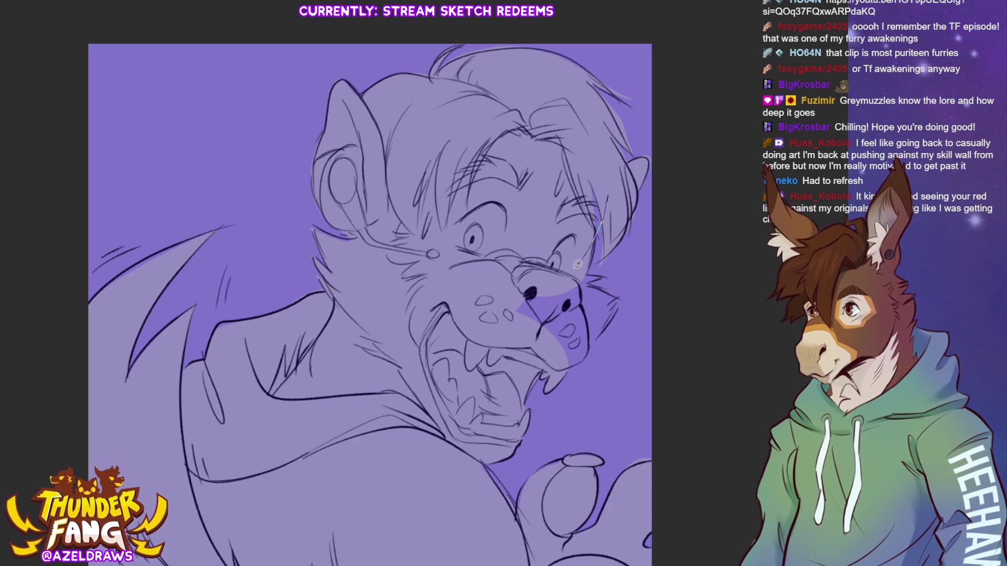
mouse_move(603, 276)
mouse_down()
mouse_move(601, 334)
mouse_move(569, 367)
mouse_up()
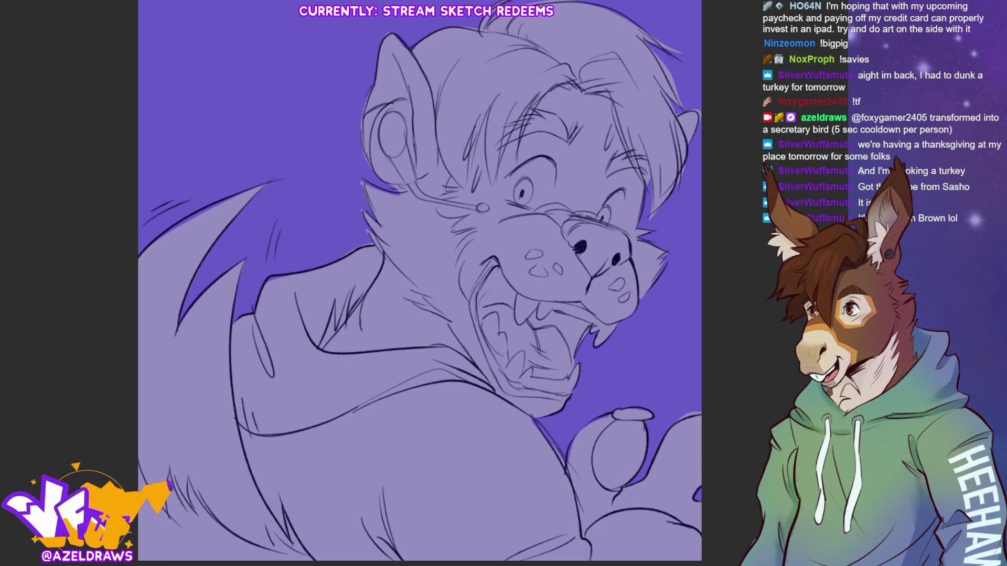
Sketch hair guide strokes, then fill the head top, right side and brow area dark purple.
mouse_move(561, 80)
mouse_down()
mouse_move(516, 158)
mouse_move(520, 124)
mouse_move(492, 185)
mouse_move(604, 83)
mouse_up()
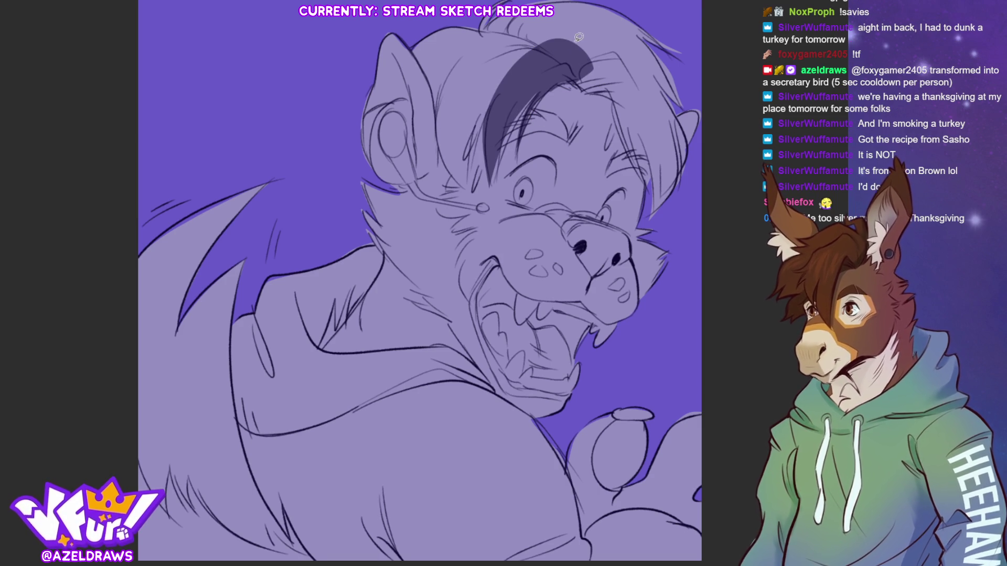
mouse_move(501, 94)
mouse_down()
mouse_move(465, 188)
mouse_move(438, 137)
mouse_move(588, 36)
mouse_up()
drag(443, 122, 520, 70)
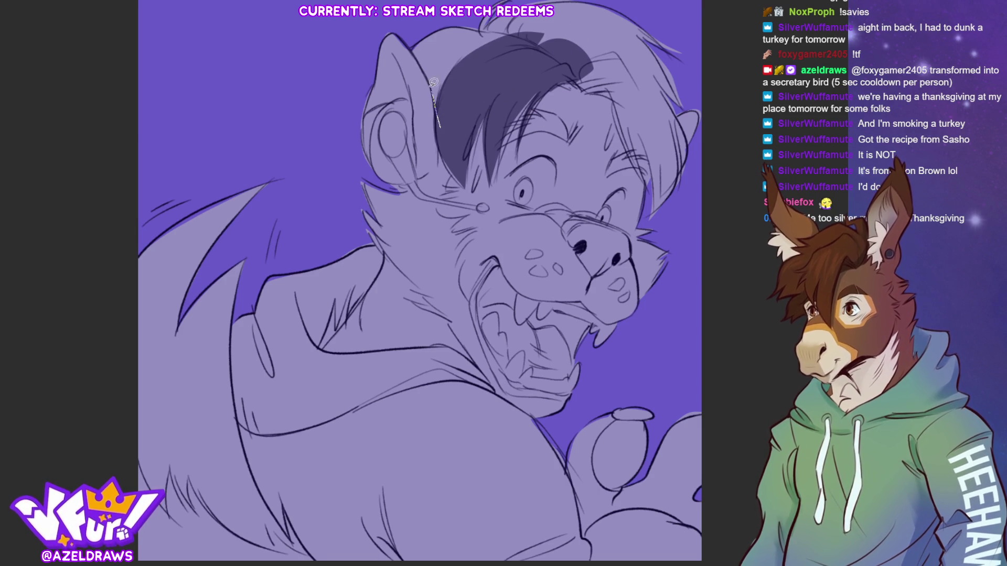
drag(533, 16, 504, 36)
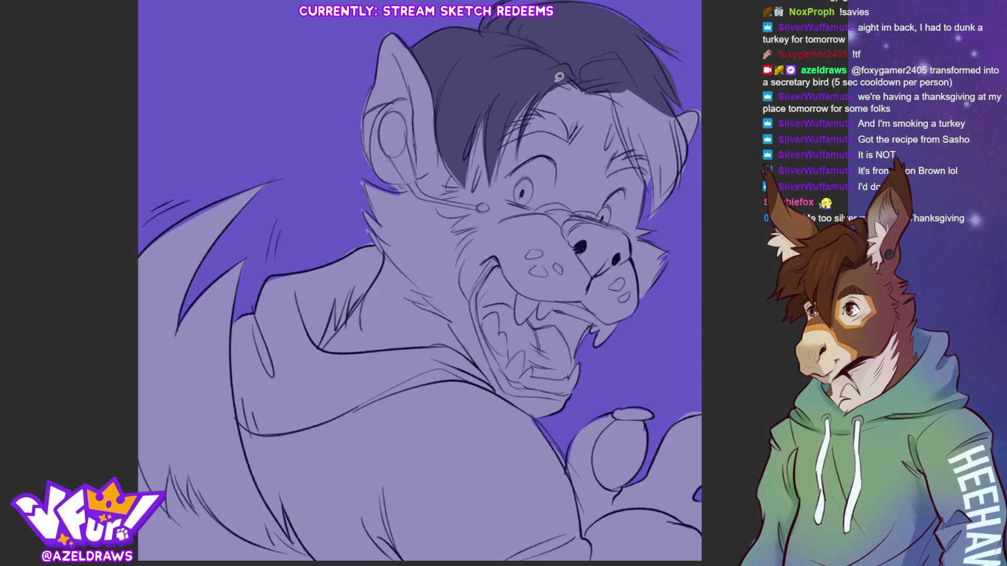
mouse_move(587, 92)
mouse_down()
mouse_move(623, 128)
mouse_move(647, 194)
mouse_move(675, 195)
mouse_move(688, 146)
mouse_move(591, 43)
mouse_move(587, 91)
mouse_up()
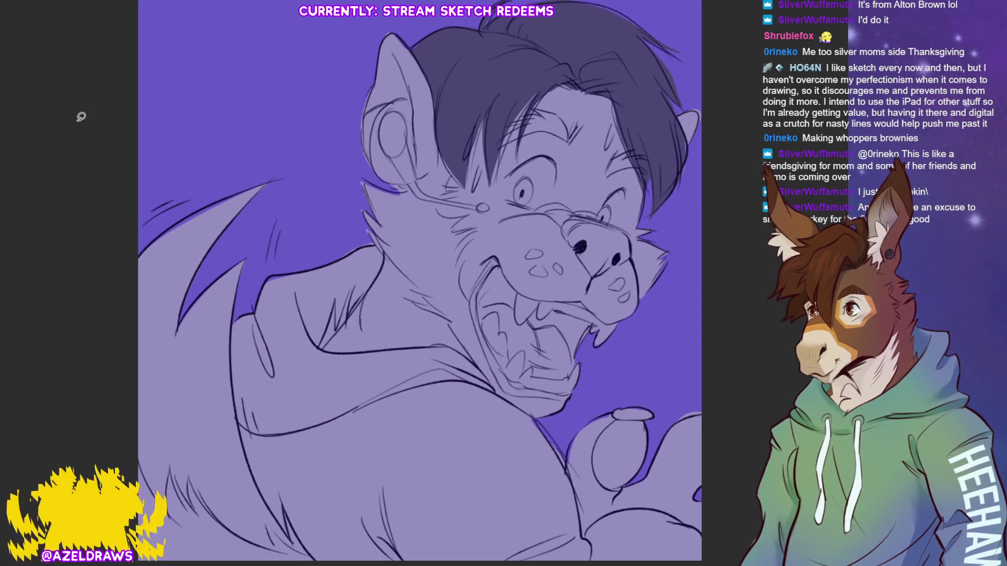
Draw a brow stroke, undo a stray mark, line the nose and fill the mouth interior dark.
mouse_move(497, 150)
mouse_down()
mouse_move(570, 141)
mouse_move(507, 121)
mouse_move(581, 135)
mouse_move(608, 176)
mouse_up()
key(ctrl+z)
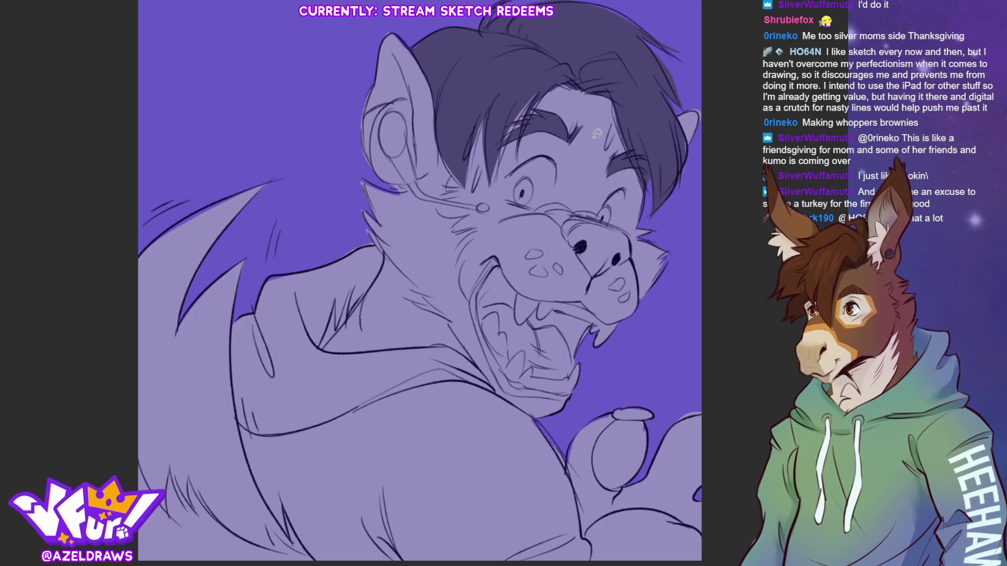
mouse_move(574, 215)
mouse_down()
mouse_move(583, 256)
mouse_move(564, 211)
mouse_move(551, 216)
mouse_up()
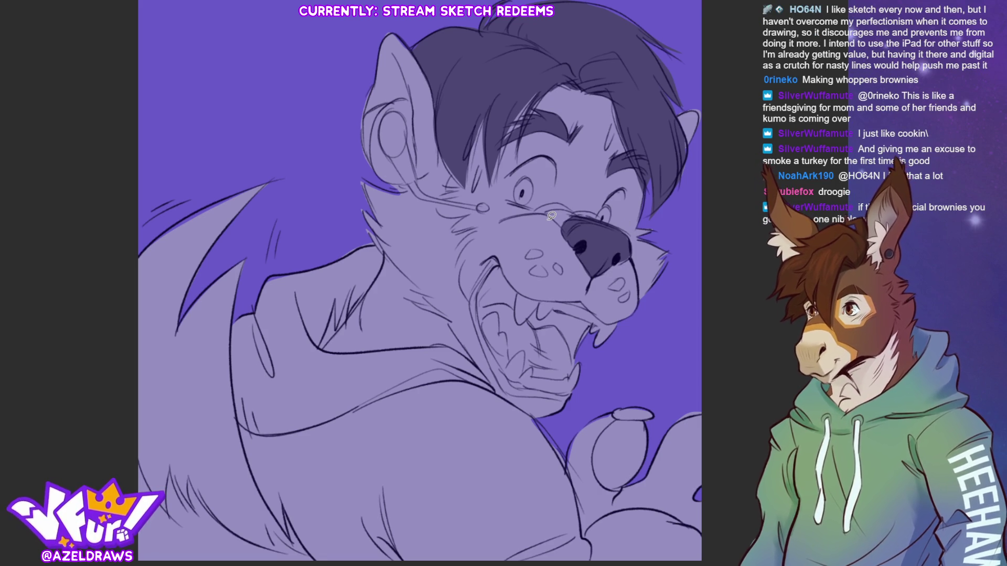
drag(516, 304, 522, 292)
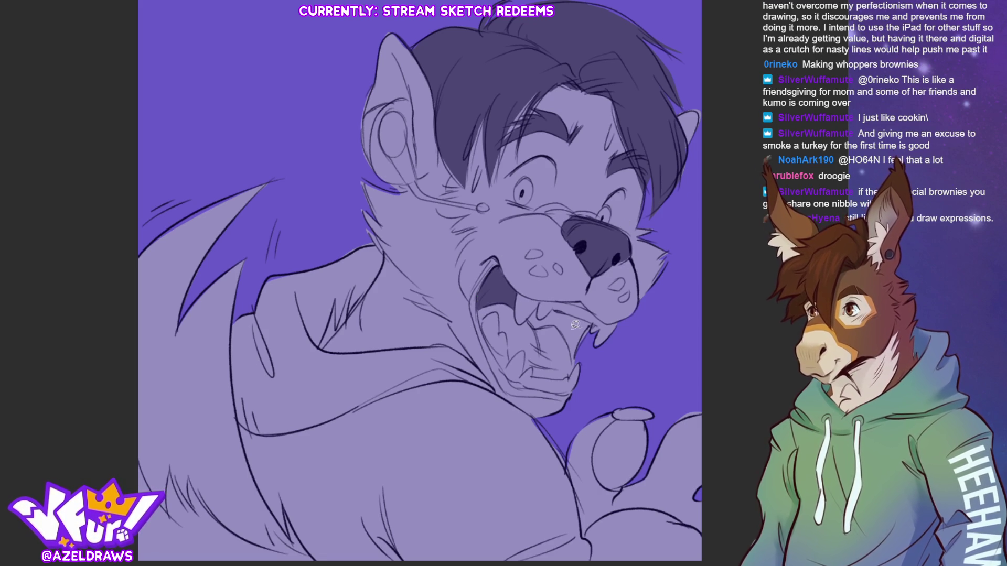
mouse_move(527, 321)
mouse_down()
mouse_move(566, 311)
mouse_move(556, 322)
mouse_move(527, 309)
mouse_up()
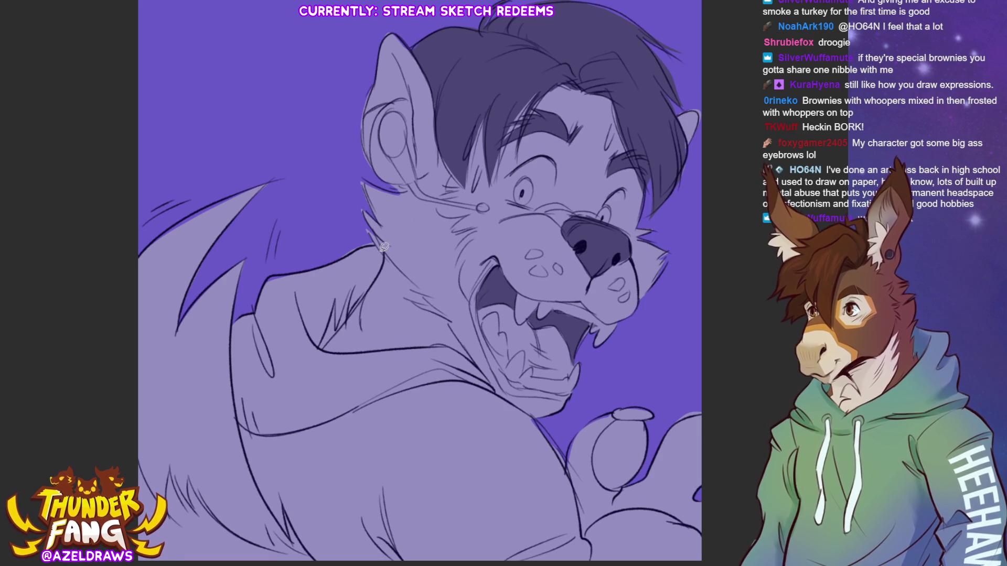
Shade the neck fur, hoodie collar and chest with dark purple fills.
mouse_move(367, 238)
mouse_down()
mouse_move(384, 262)
mouse_move(340, 317)
mouse_move(337, 296)
mouse_move(320, 347)
mouse_move(247, 422)
mouse_move(234, 401)
mouse_move(235, 317)
mouse_move(367, 236)
mouse_up()
mouse_move(312, 341)
mouse_down()
mouse_move(441, 346)
mouse_move(487, 380)
mouse_move(390, 488)
mouse_move(267, 481)
mouse_move(235, 402)
mouse_up()
mouse_move(250, 467)
mouse_down()
mouse_move(275, 509)
mouse_move(414, 486)
mouse_move(404, 451)
mouse_up()
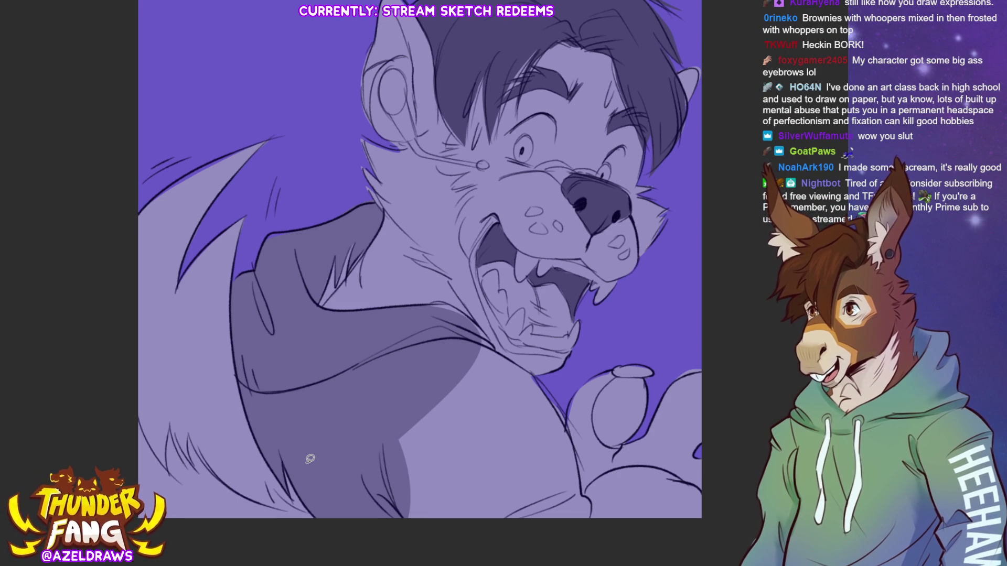
Fill a darker shadow running from the neck down over the shoulder.
mouse_move(422, 306)
mouse_down()
mouse_move(448, 300)
mouse_move(361, 448)
mouse_up()
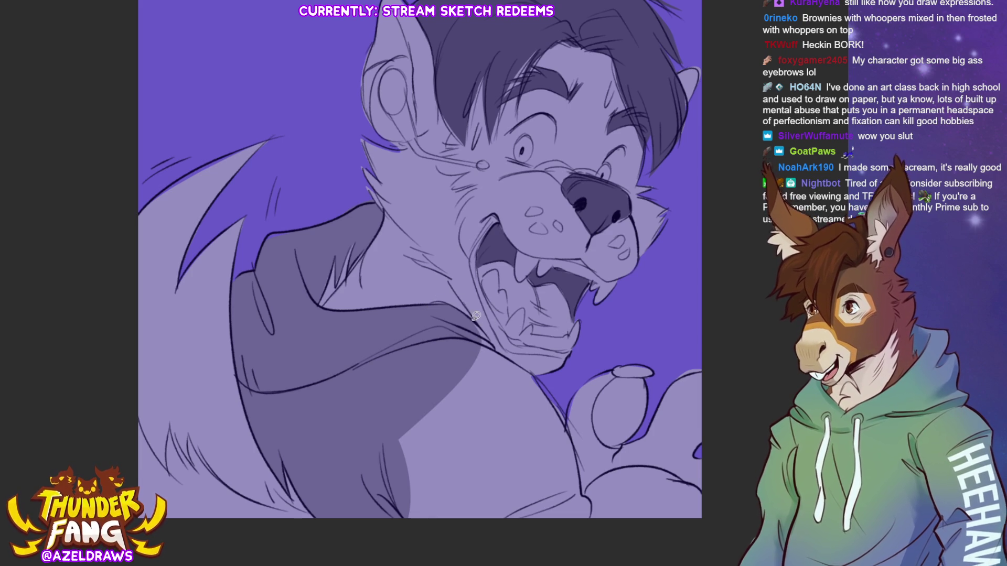
drag(486, 347, 567, 414)
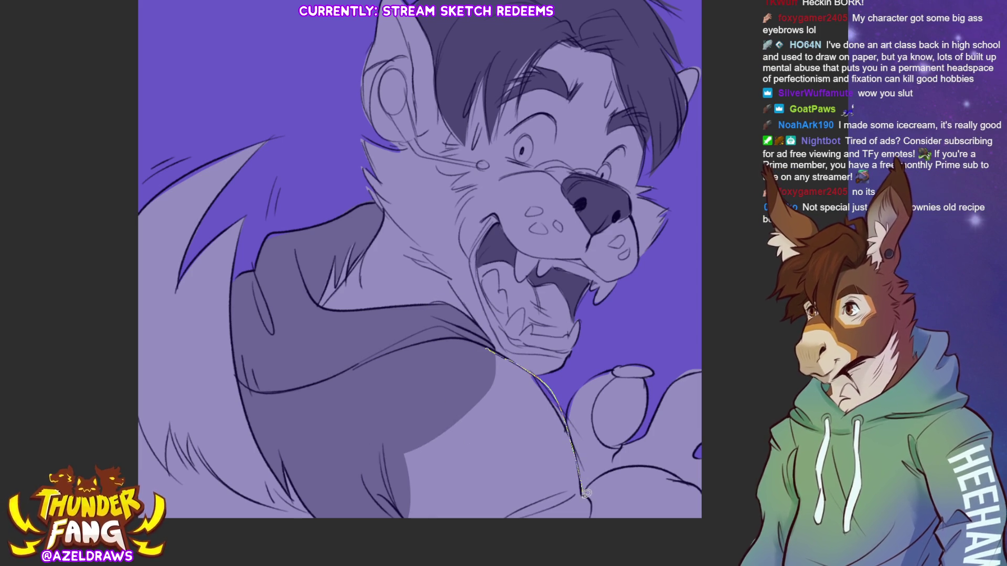
drag(567, 414, 331, 422)
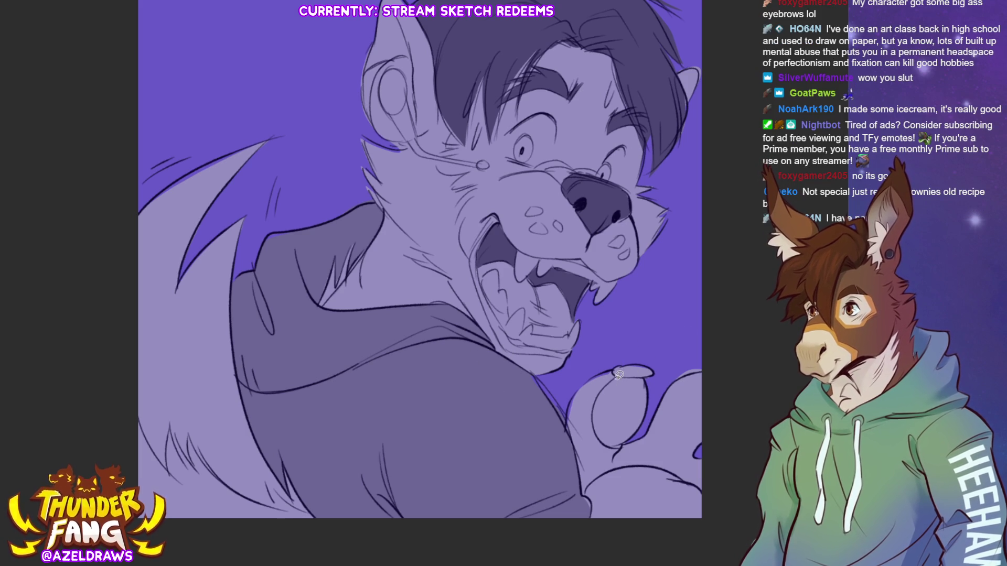
Fill the thumb pad and top oval pad of the raised paw dark purple.
mouse_move(618, 377)
mouse_down()
mouse_move(597, 423)
mouse_move(634, 436)
mouse_move(650, 376)
mouse_move(621, 376)
mouse_up()
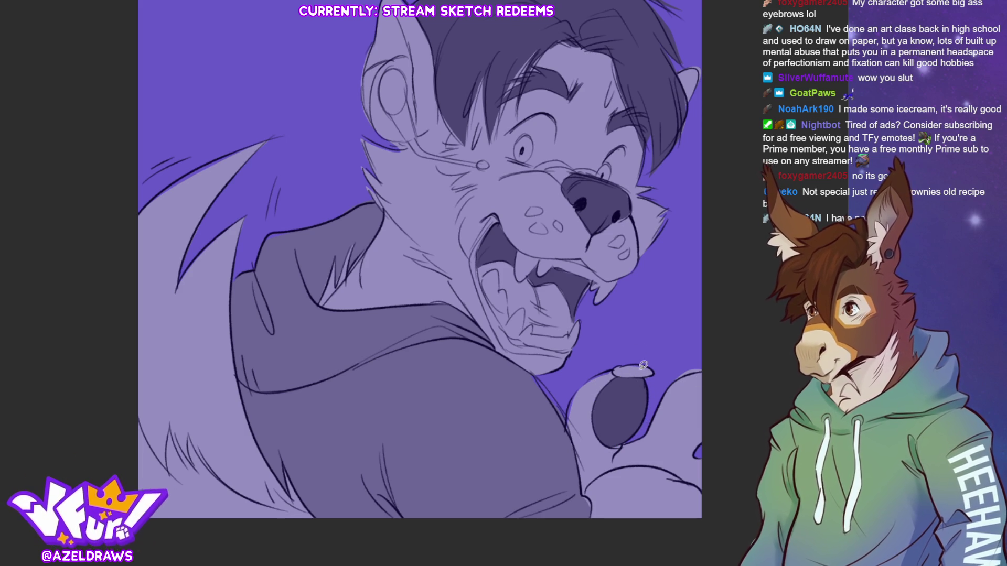
drag(632, 361, 656, 372)
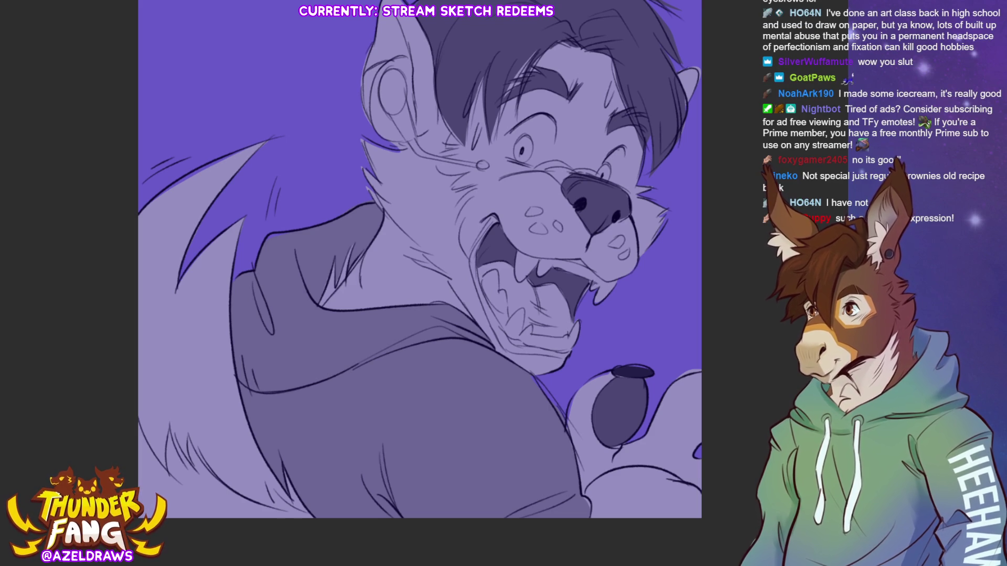
scroll(420, 281, up, 1)
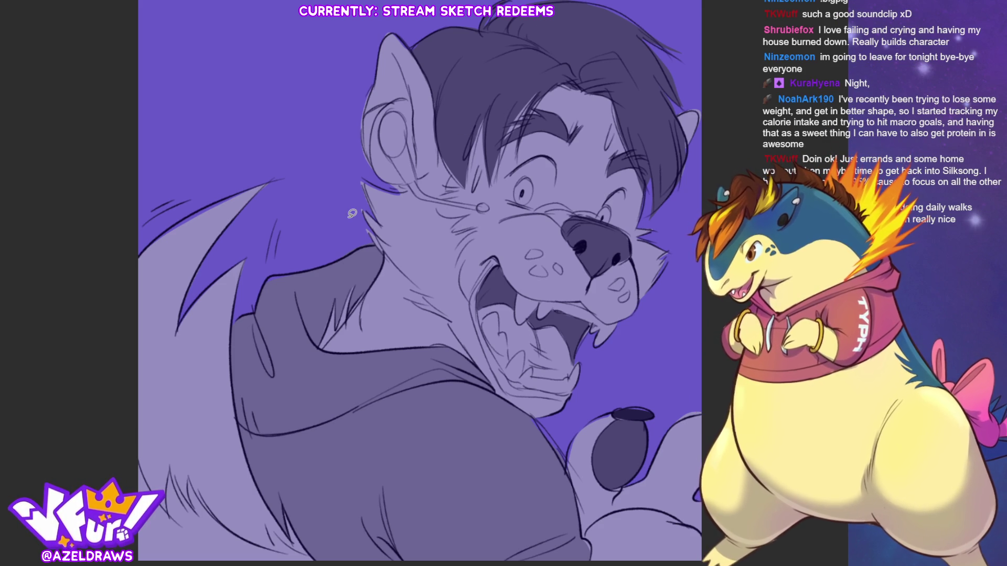
key(l)
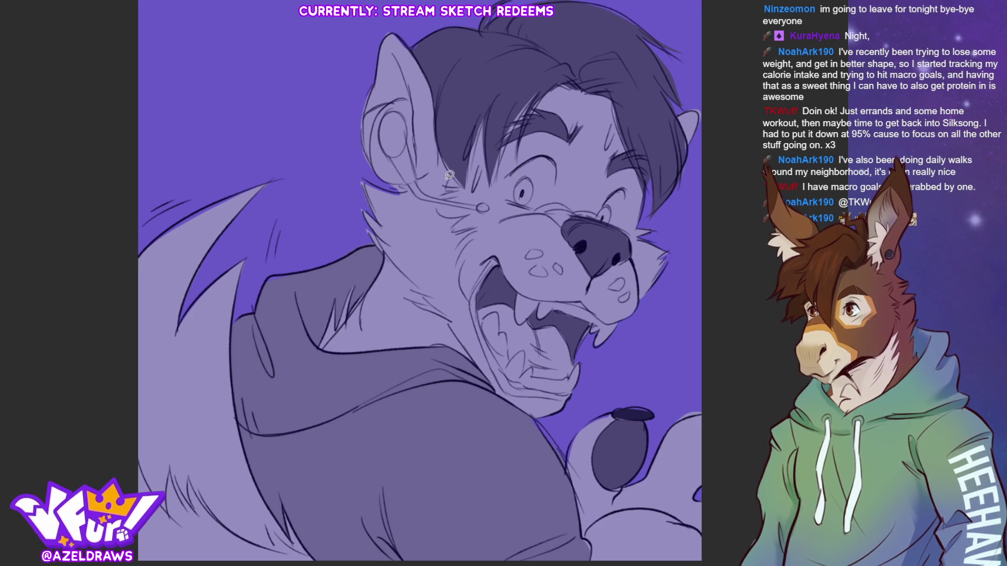
mouse_move(401, 185)
mouse_down()
mouse_move(447, 180)
mouse_move(462, 240)
mouse_move(431, 308)
mouse_up()
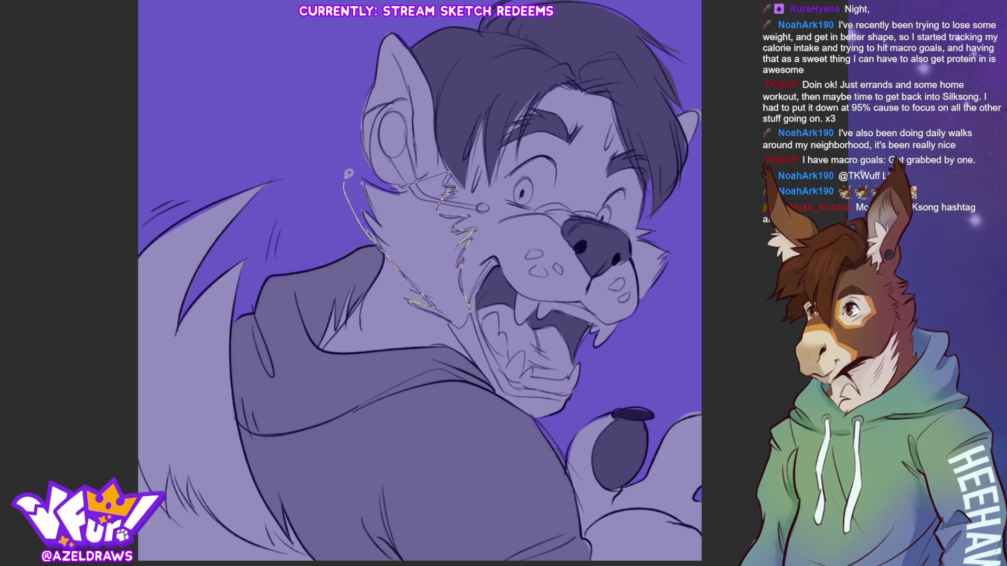
Fill the cheek and neck with pale fur, add a dark edge line, and line the snout.
drag(431, 309, 404, 184)
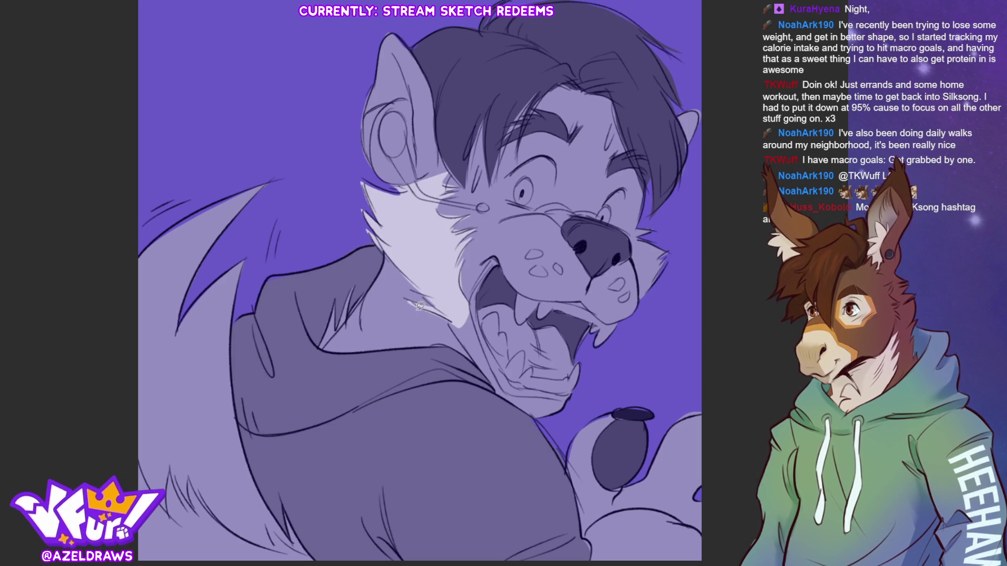
drag(413, 296, 449, 323)
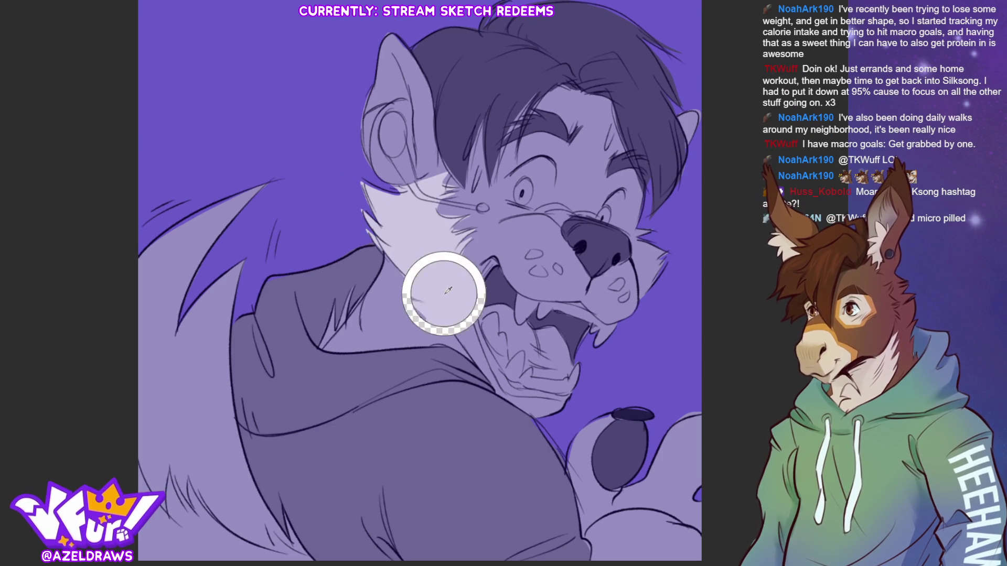
key(ctrl+z)
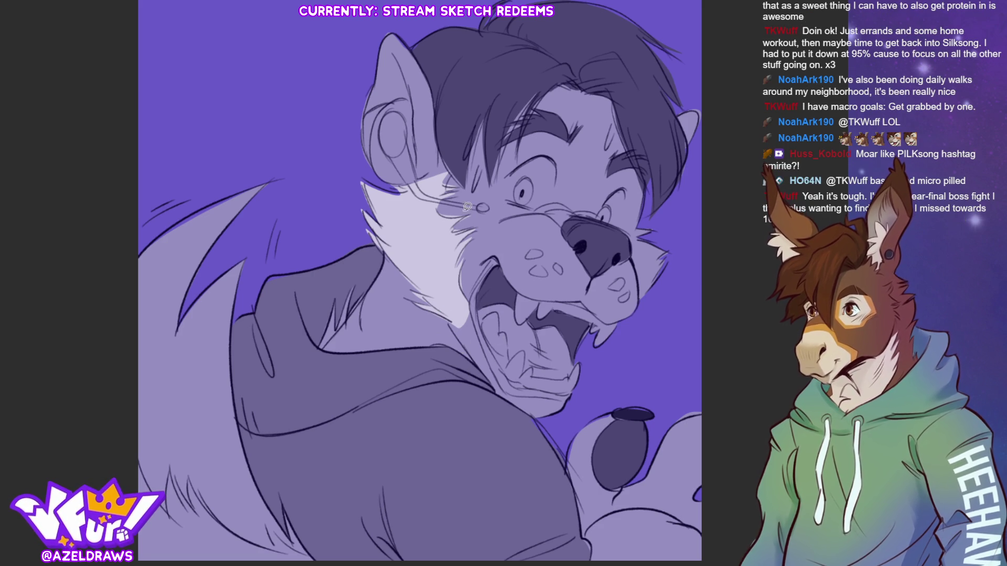
mouse_move(447, 317)
mouse_down()
mouse_move(488, 374)
mouse_move(554, 395)
mouse_move(474, 314)
mouse_move(461, 315)
mouse_up()
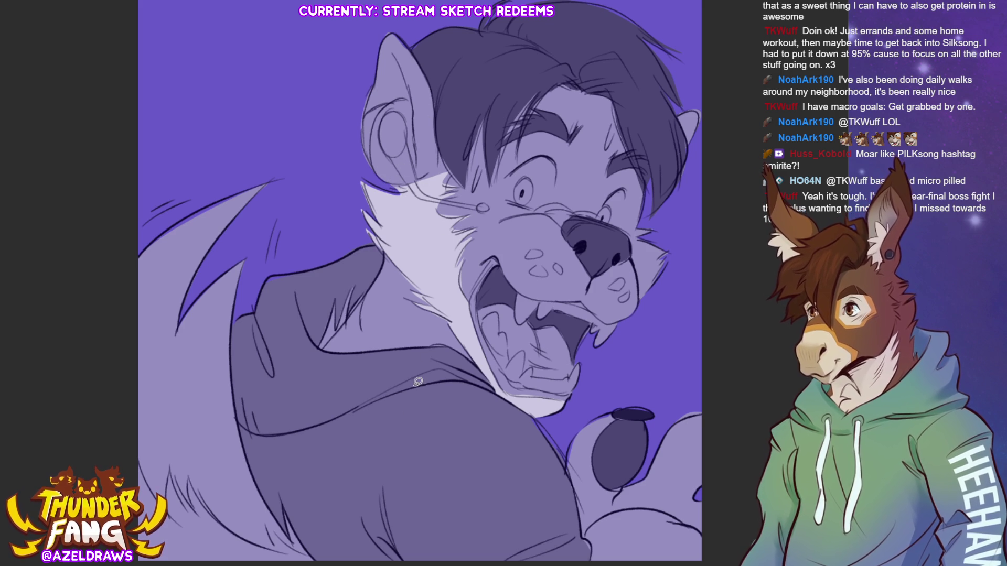
mouse_move(637, 227)
mouse_down()
mouse_move(645, 302)
mouse_move(639, 228)
mouse_up()
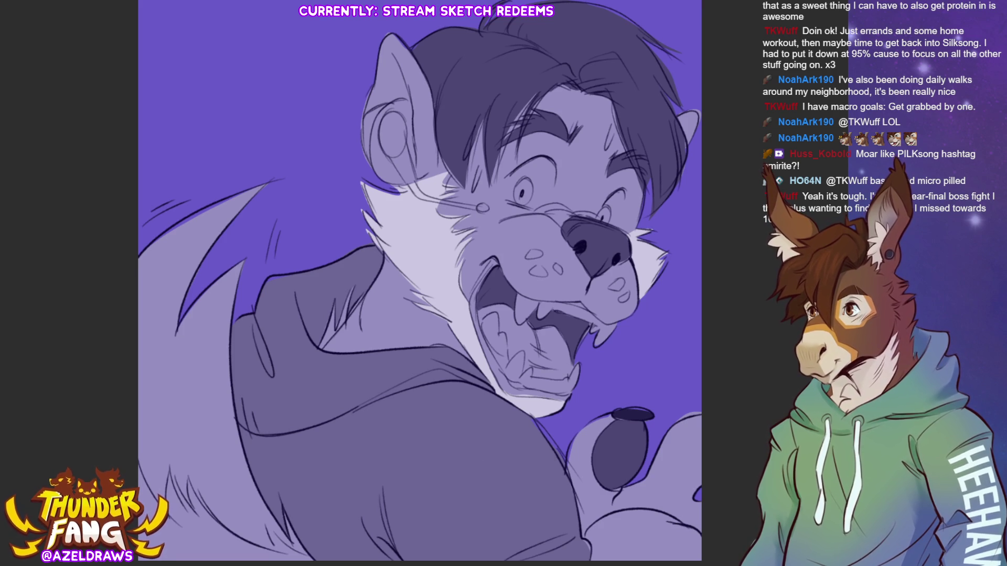
Fill the upper fangs, lower-jaw tooth and a small patch white, then curve a line by the eye.
drag(518, 302, 545, 297)
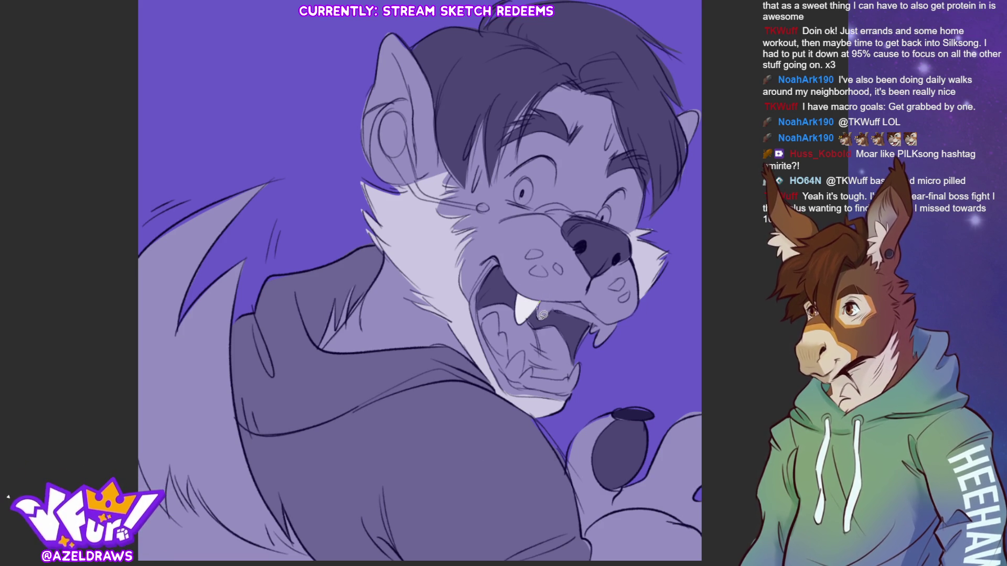
drag(545, 298, 621, 317)
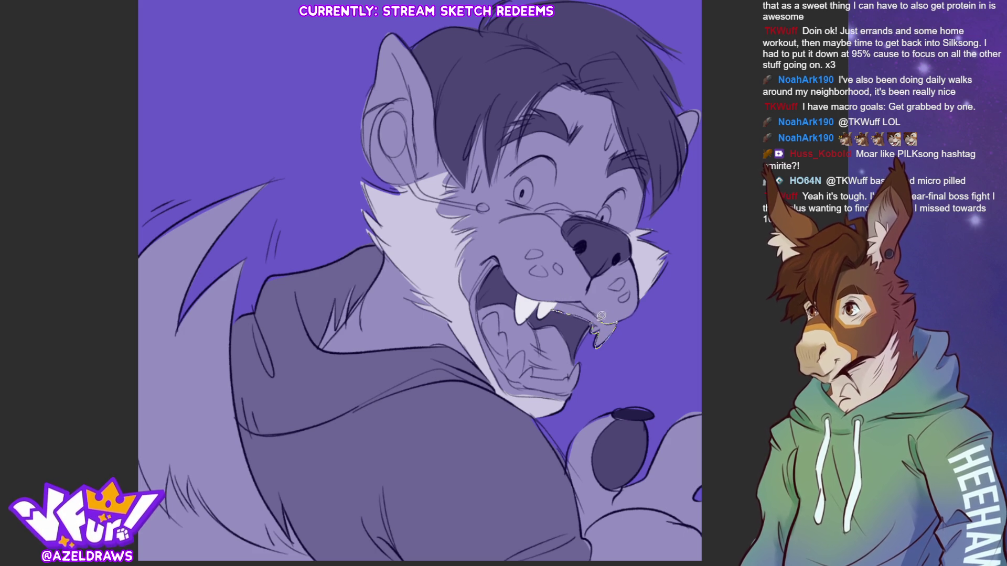
mouse_move(621, 317)
mouse_down()
mouse_move(579, 303)
mouse_move(556, 314)
mouse_up()
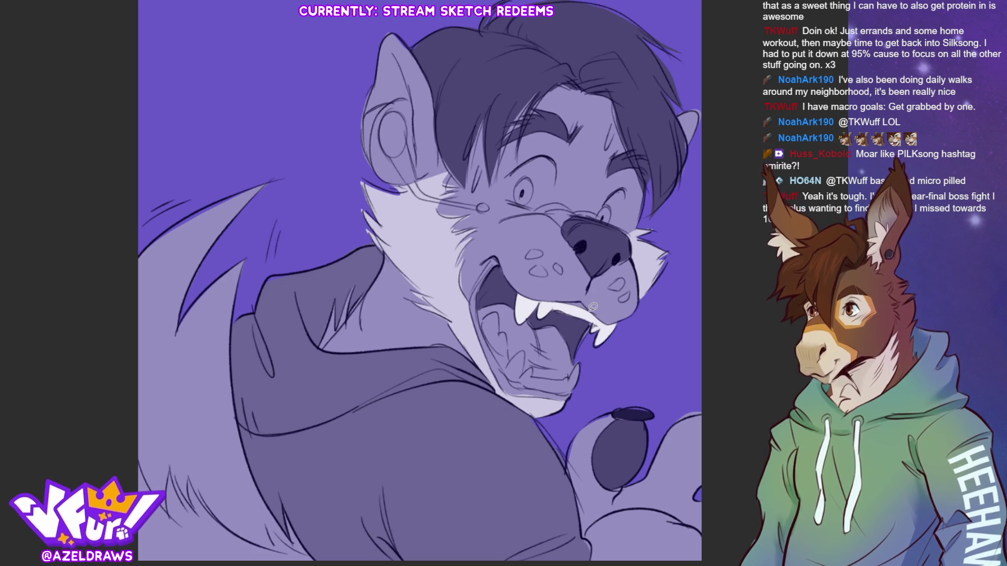
mouse_move(482, 322)
mouse_down()
mouse_move(502, 326)
mouse_move(504, 355)
mouse_move(533, 374)
mouse_move(579, 370)
mouse_move(581, 379)
mouse_move(551, 388)
mouse_move(507, 365)
mouse_up()
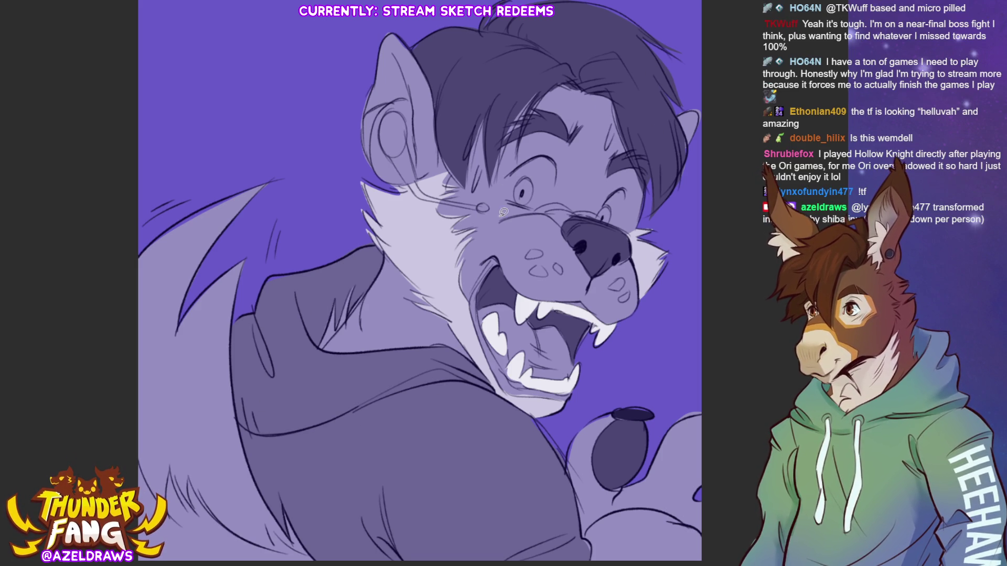
drag(516, 168, 535, 204)
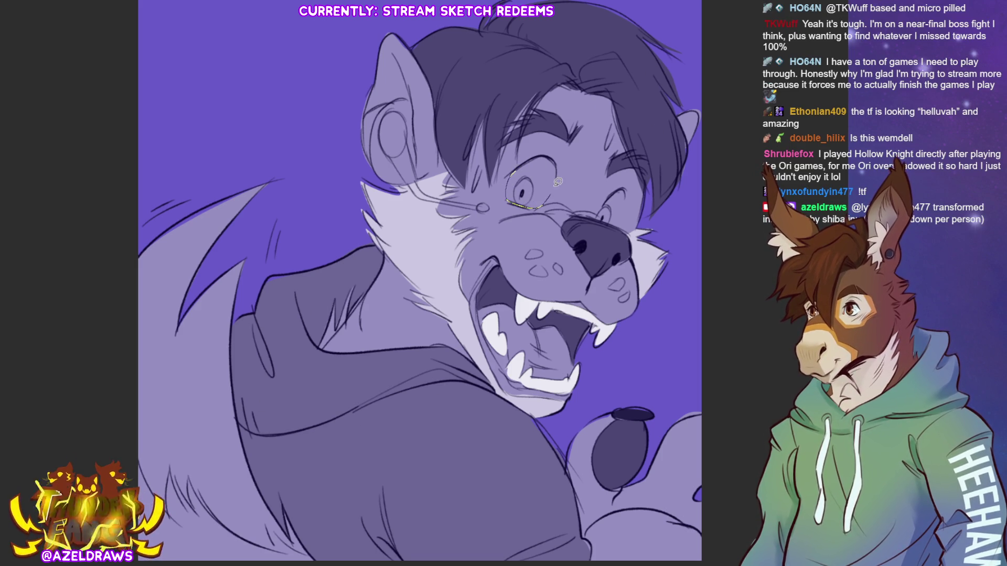
Redraw the eye outline, darken the pupils, and add white highlights to both irises.
mouse_move(516, 157)
mouse_down()
mouse_move(553, 202)
mouse_move(626, 187)
mouse_move(616, 223)
mouse_up()
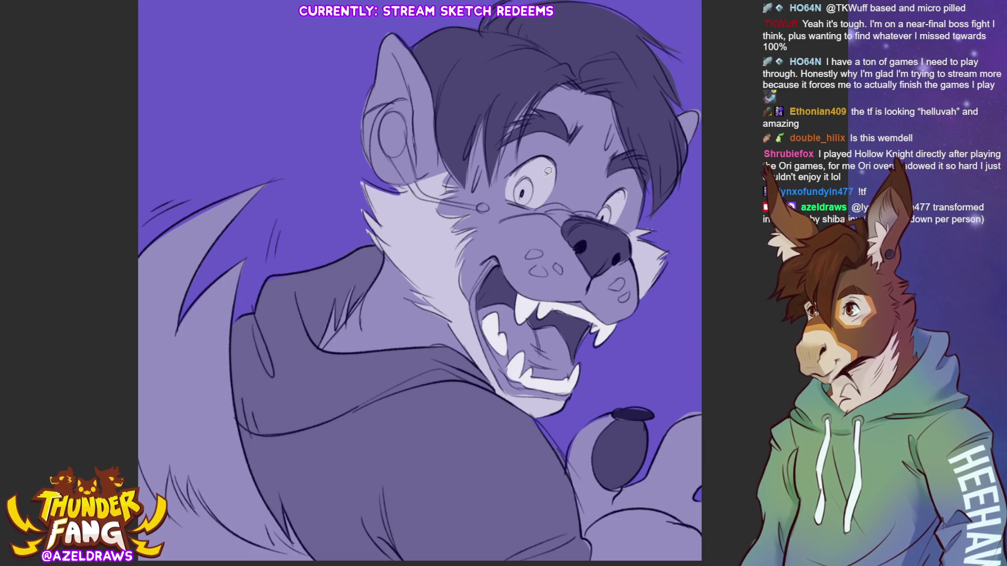
drag(519, 184, 526, 197)
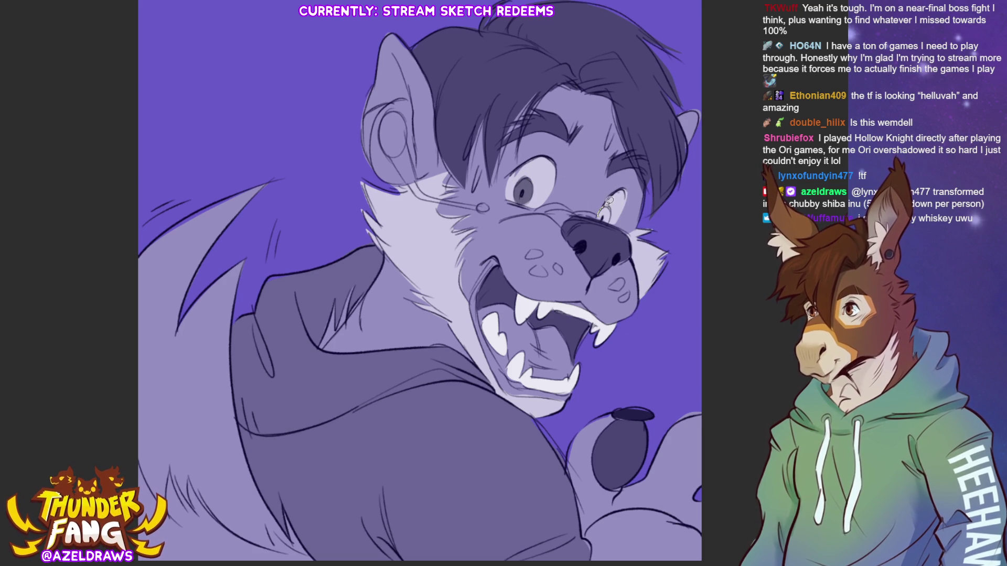
drag(606, 214, 603, 219)
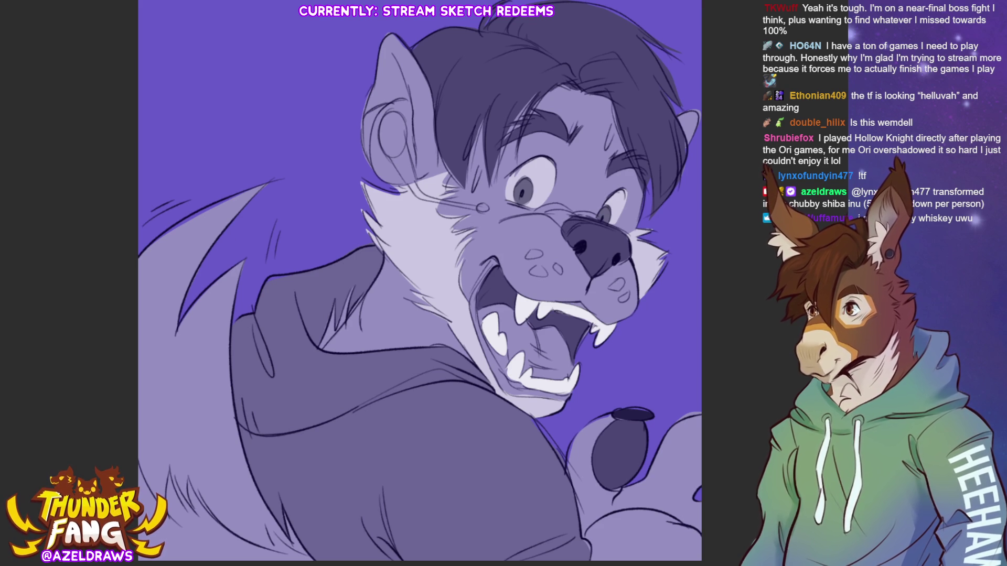
drag(527, 194, 538, 194)
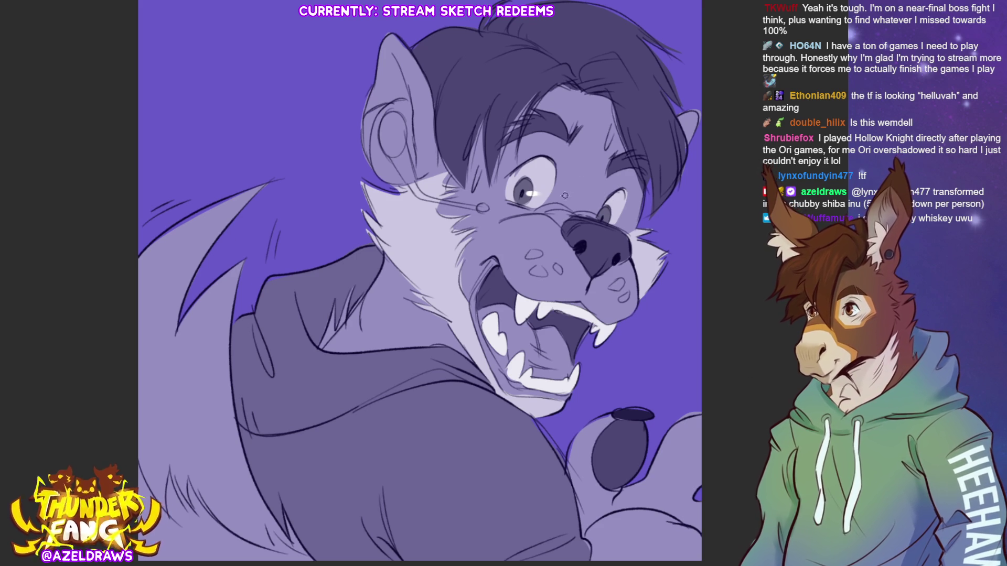
drag(606, 217, 614, 215)
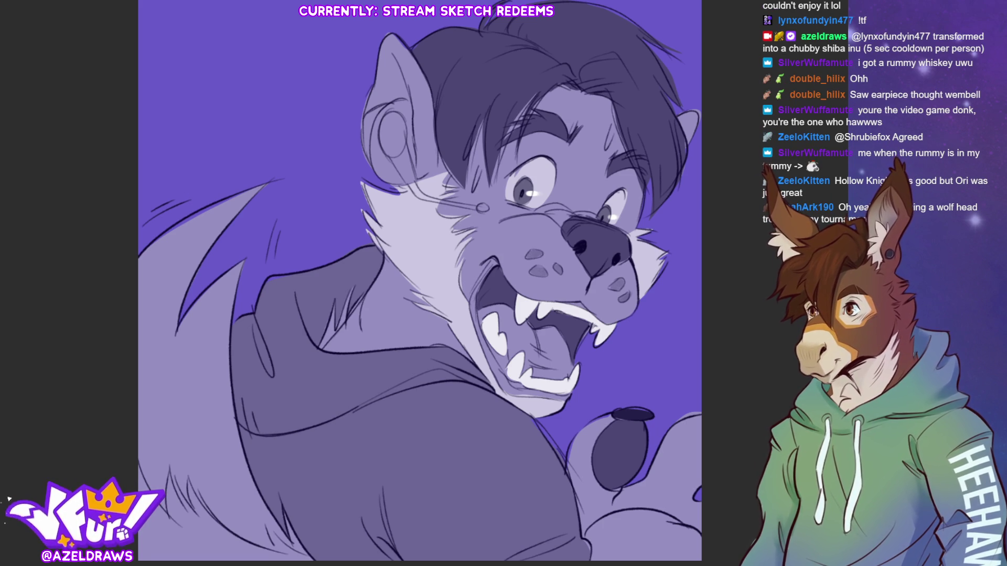
Draw a white earpiece cord from the ear across the cheek and highlight the collar edge white.
mouse_move(417, 177)
mouse_down()
mouse_move(406, 96)
mouse_move(416, 178)
mouse_up()
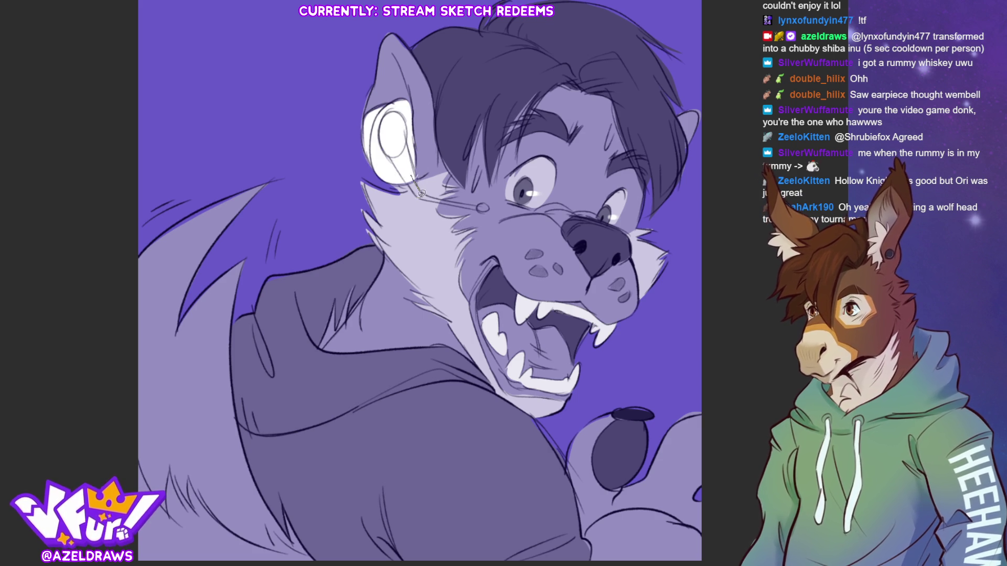
mouse_move(417, 198)
mouse_down()
mouse_move(485, 204)
mouse_move(421, 192)
mouse_up()
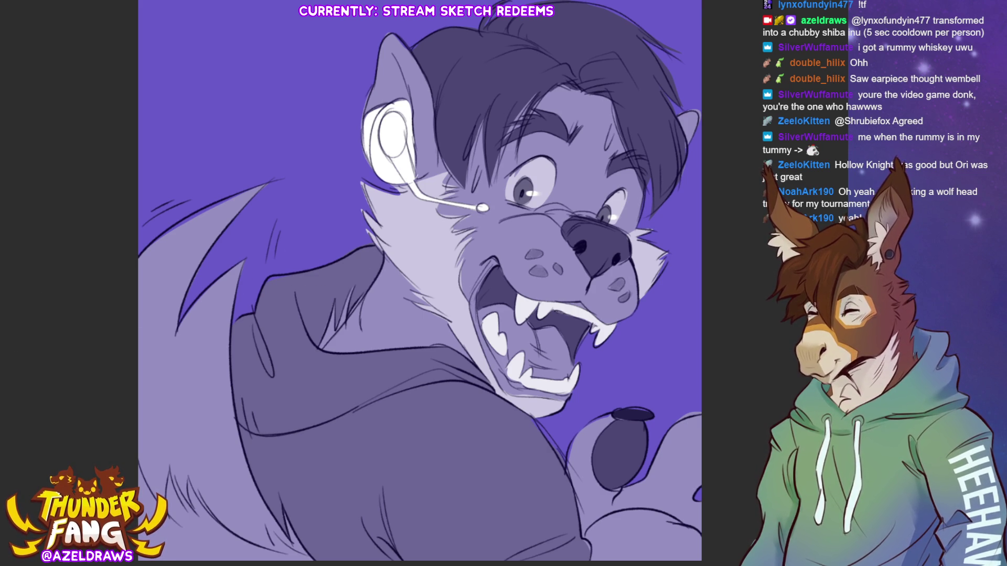
mouse_move(377, 248)
mouse_down()
mouse_move(270, 283)
mouse_move(315, 362)
mouse_move(396, 353)
mouse_move(461, 361)
mouse_move(498, 394)
mouse_up()
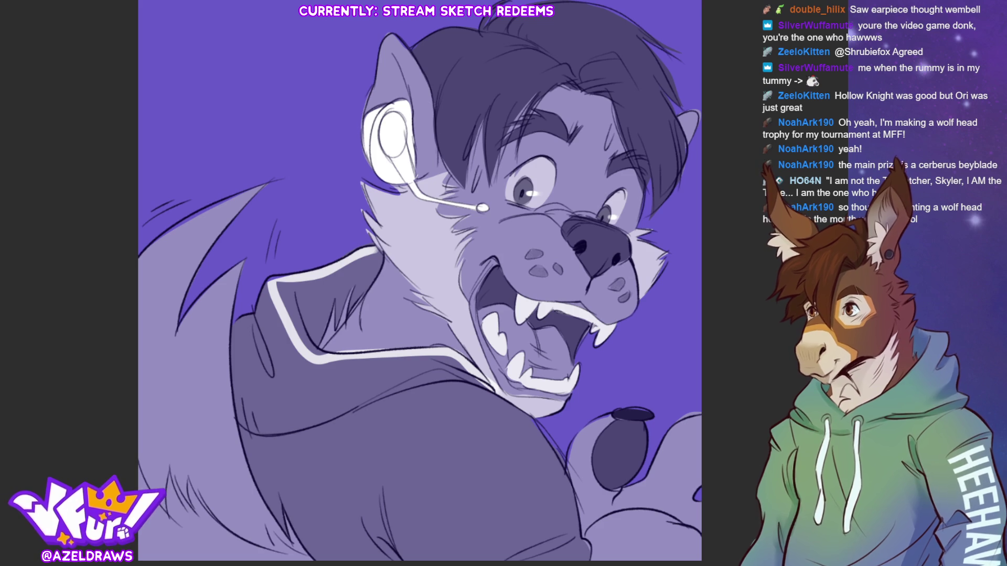
Sketch zigzag fur at the lower left and cheek, undoing and redoing to compare cheek shading.
mouse_move(130, 444)
mouse_down()
mouse_move(246, 538)
mouse_move(272, 529)
mouse_move(277, 510)
mouse_move(247, 447)
mouse_move(234, 368)
mouse_move(260, 246)
mouse_move(49, 407)
mouse_up()
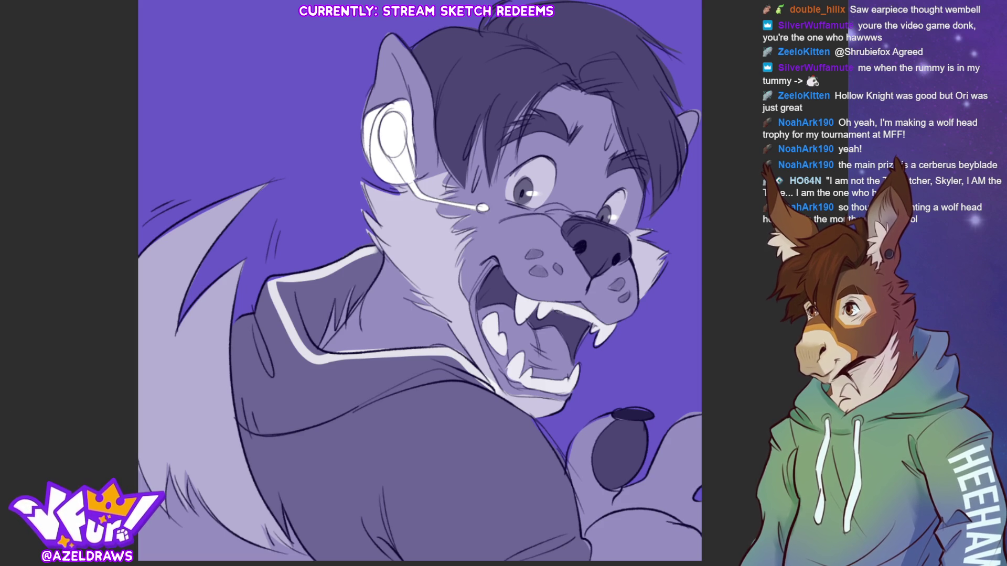
mouse_move(403, 201)
mouse_down()
mouse_move(422, 233)
mouse_move(401, 244)
mouse_move(428, 294)
mouse_move(388, 262)
mouse_up()
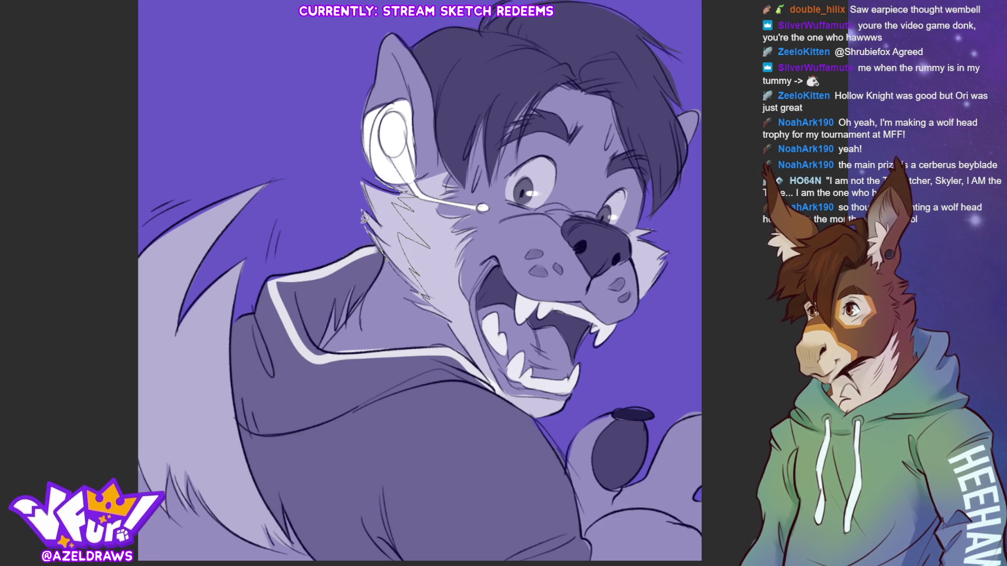
key(ctrl+z)
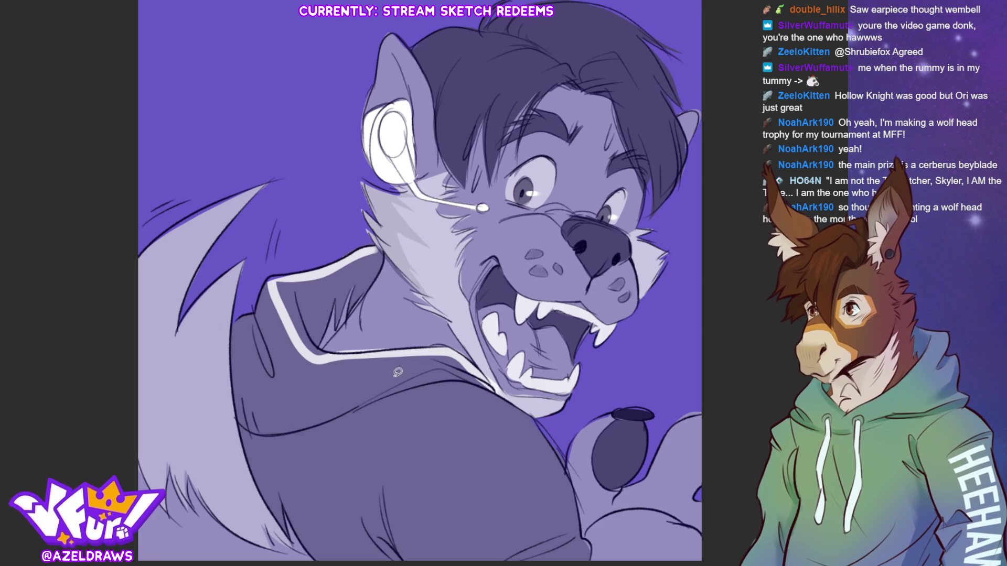
key(ctrl+shift+z)
key(ctrl+shift+z)
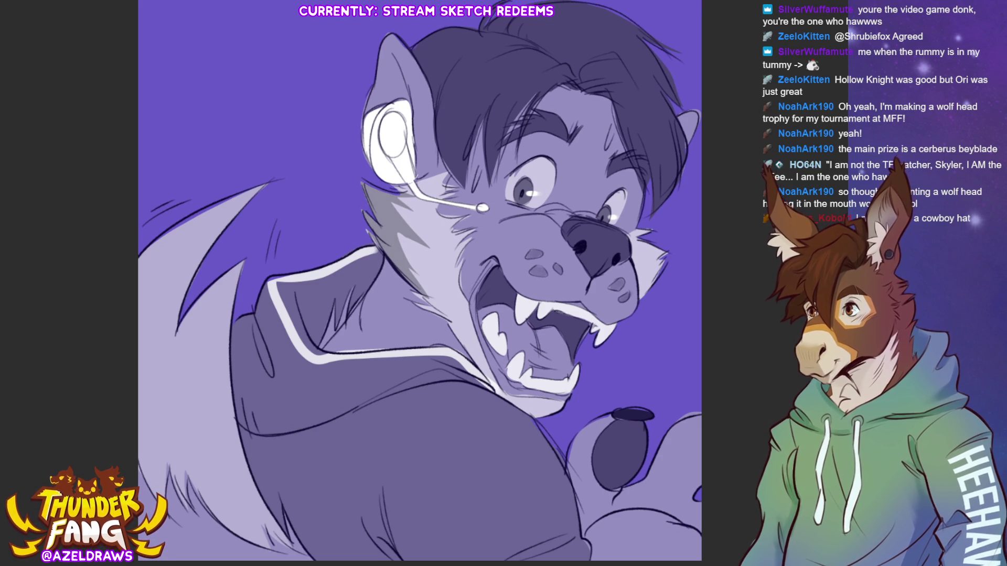
key(ctrl+z)
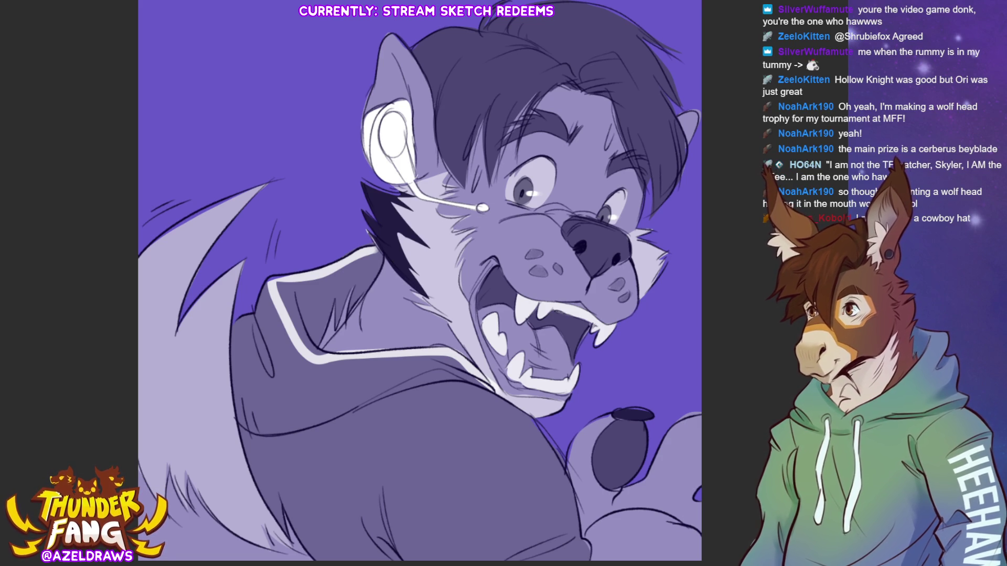
key(ctrl+y)
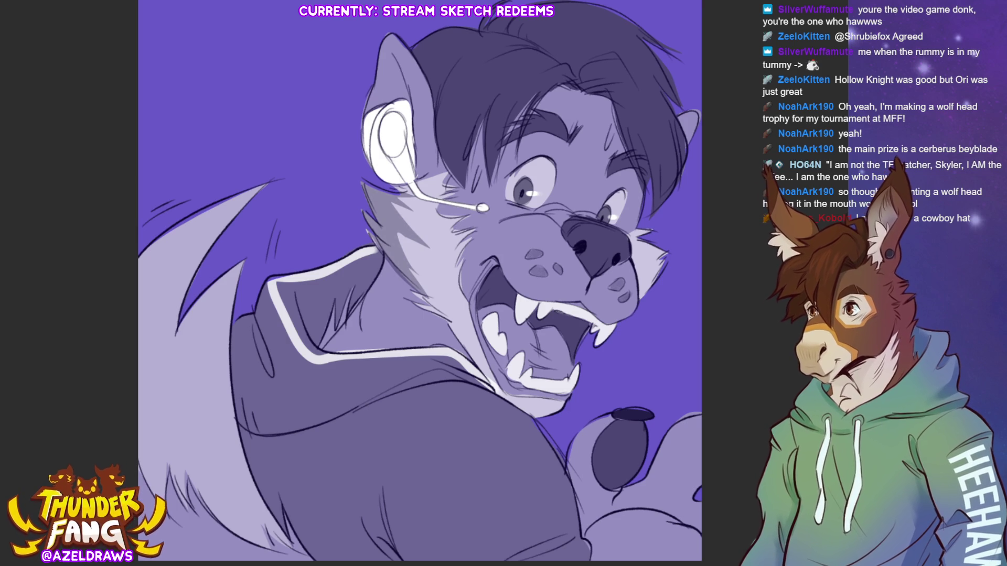
Undo a stray muzzle stroke, check the dark hair fill, and add a thin line near the paw.
drag(648, 235, 645, 269)
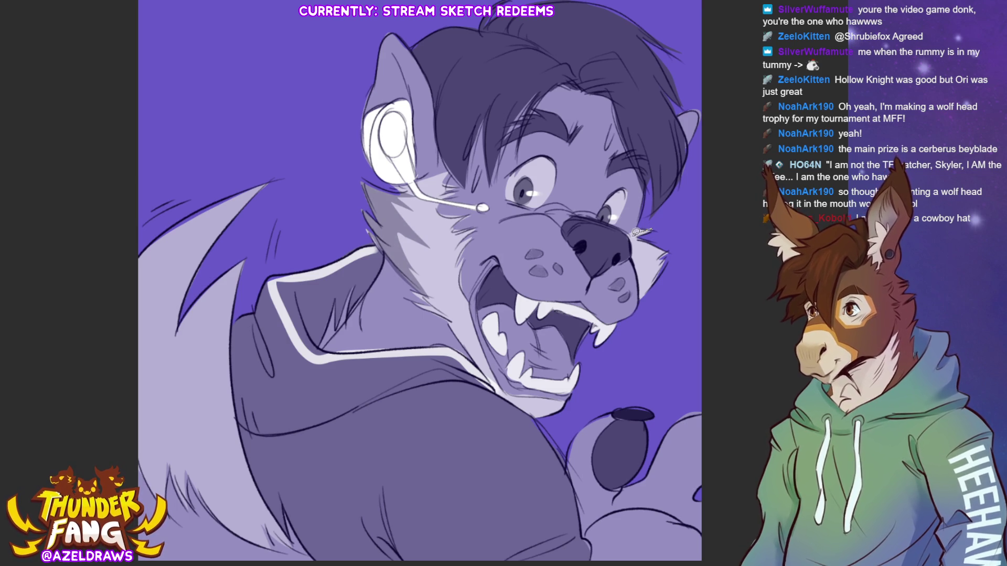
key(ctrl+z)
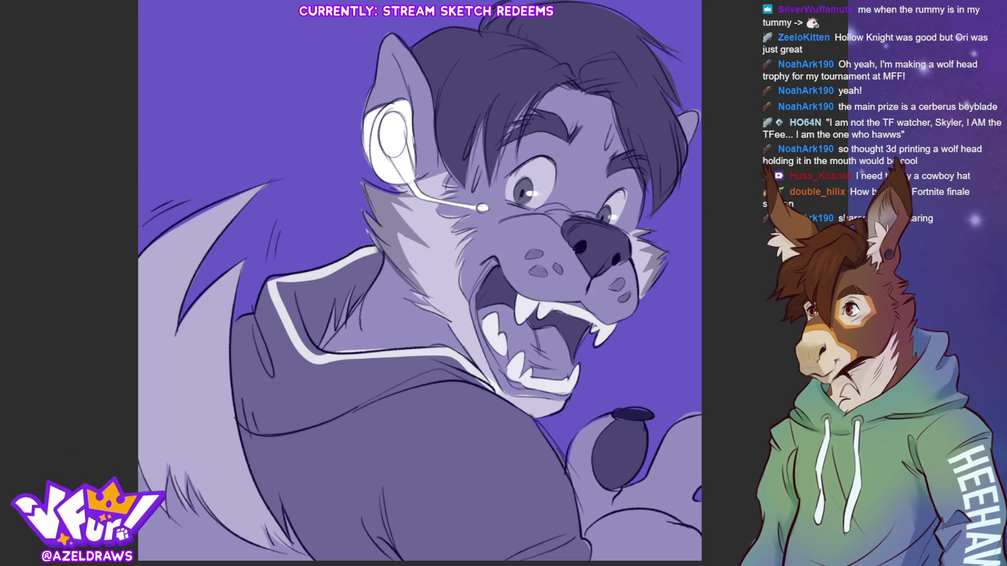
key(ctrl+z)
key(ctrl+y)
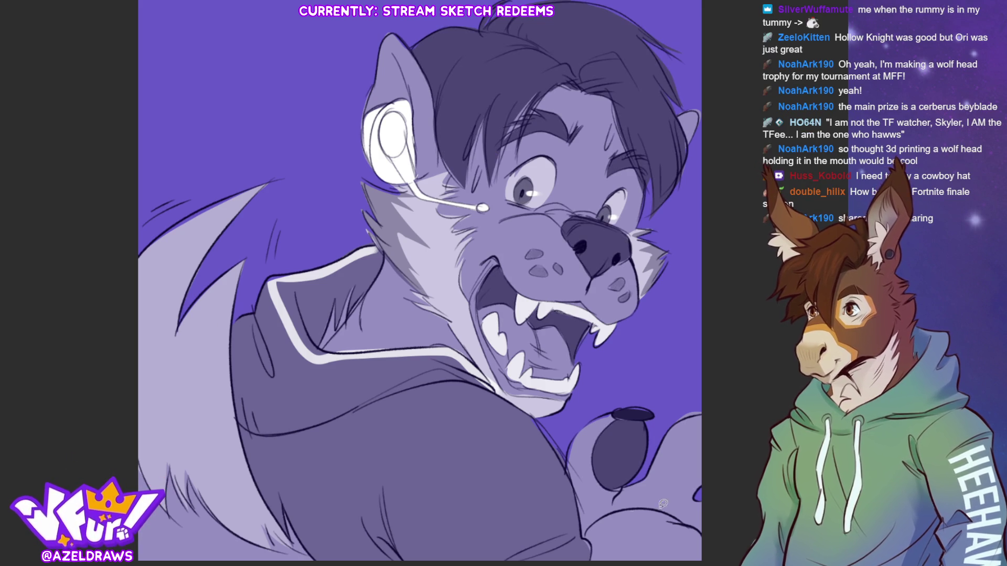
mouse_move(589, 535)
mouse_down()
mouse_move(675, 560)
mouse_move(588, 538)
mouse_up()
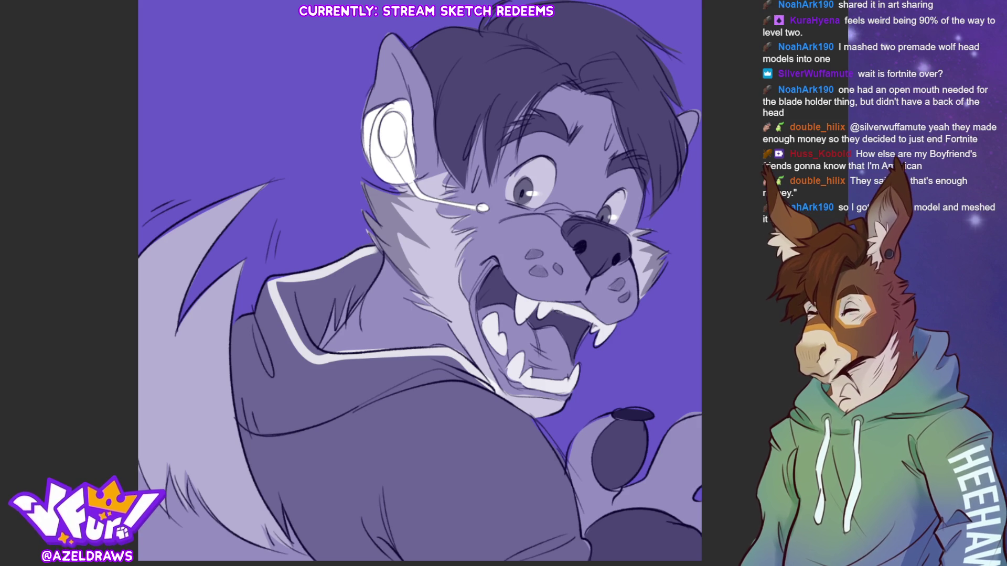
scroll(412, 280, down, 2)
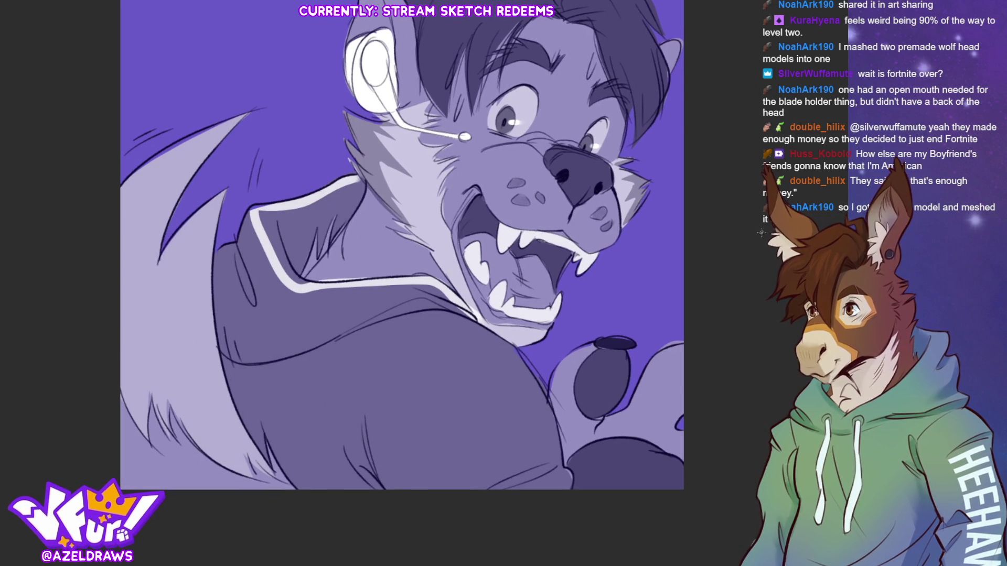
Write the AZELDRAWS signature in the lower-right corner of the purple canine piece.
mouse_move(581, 487)
mouse_down()
mouse_move(586, 478)
mouse_move(591, 488)
mouse_move(637, 479)
mouse_move(641, 488)
mouse_up()
mouse_move(656, 478)
mouse_down()
mouse_move(671, 471)
mouse_move(665, 488)
mouse_up()
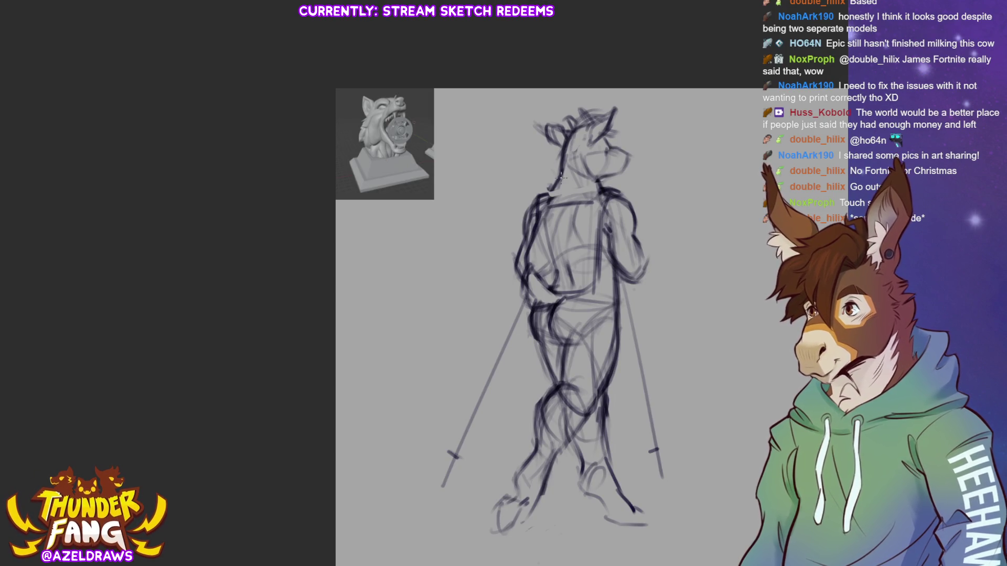
Zoom in on the wolf-head trophy render holding a Beyblade in its jaws.
scroll(352, 112, up, 2)
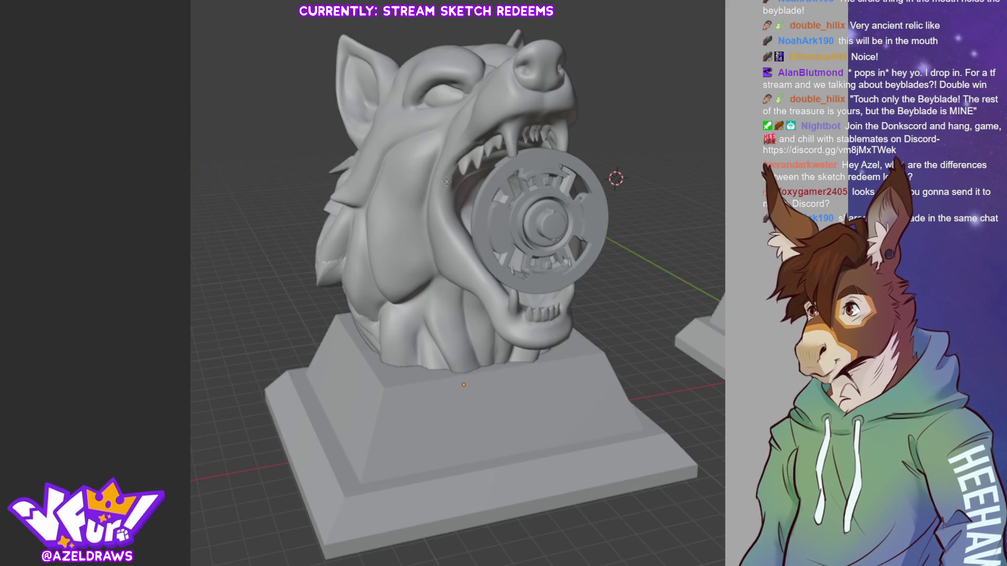
Zoom in on the blue Beyblade photo, then switch back to the standing-figure gesture sketch.
scroll(446, 231, down, 3)
scroll(446, 232, down, 3)
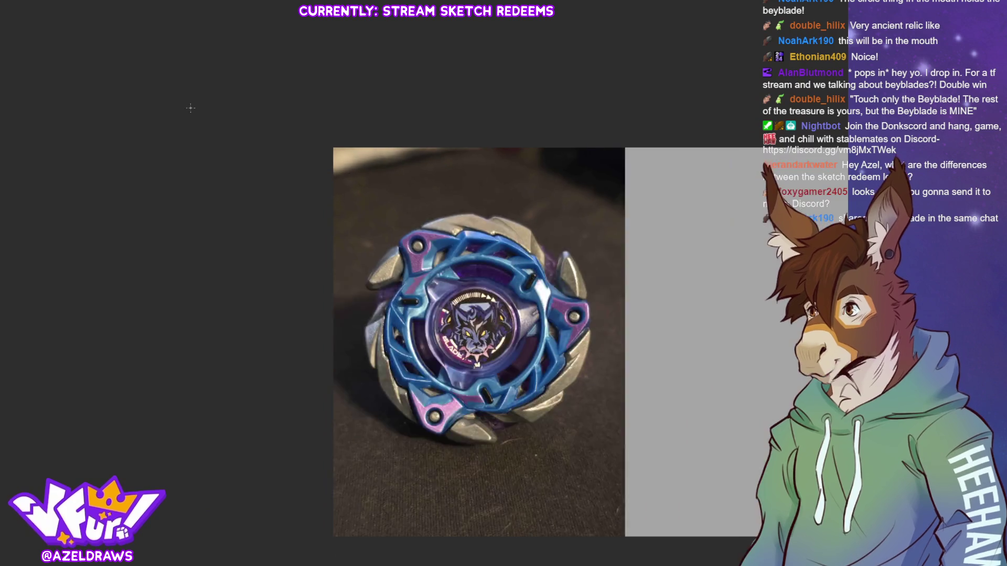
scroll(535, 354, down, 2)
scroll(440, 256, up, 3)
scroll(440, 256, up, 2)
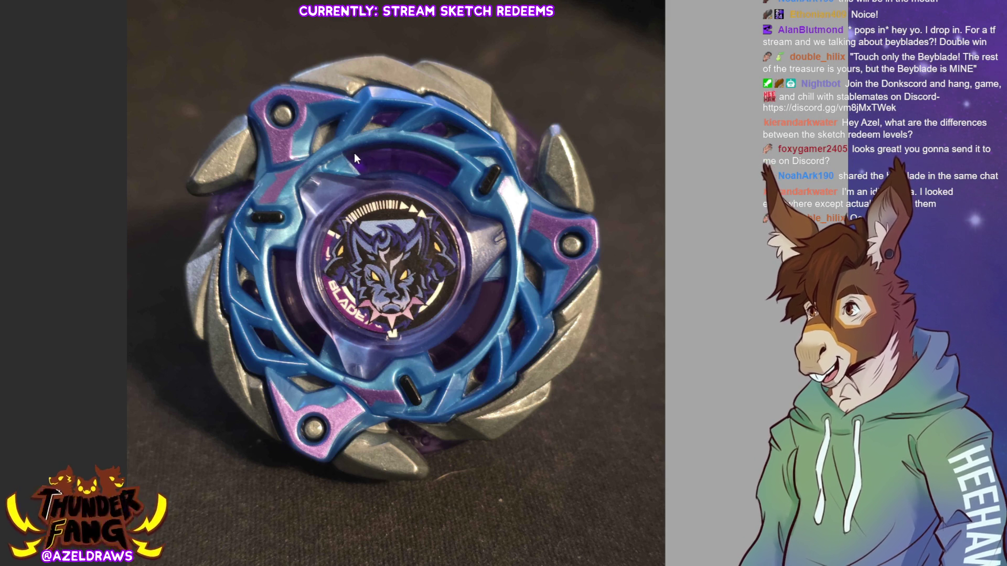
key(alt+Tab)
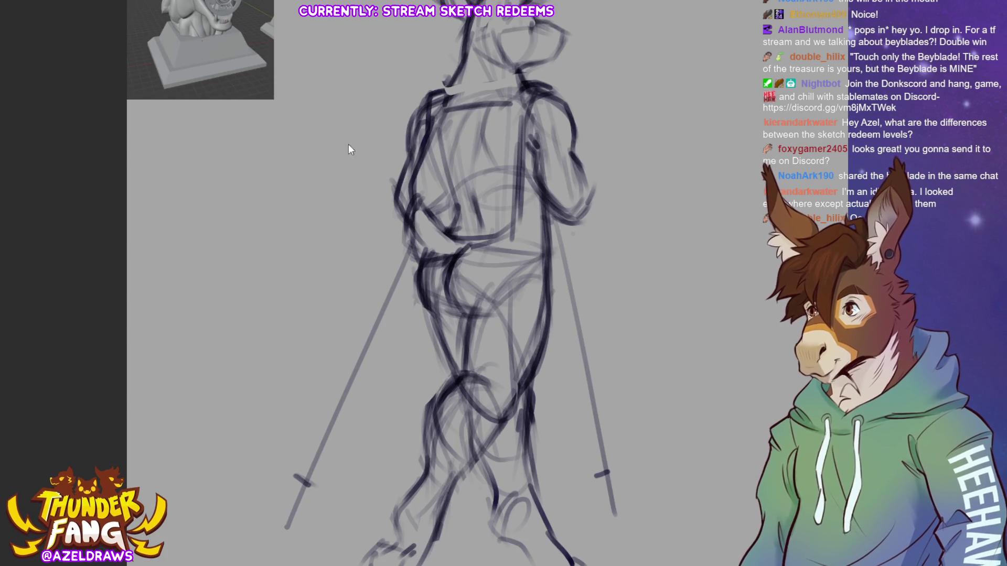
Switch to the purple wolf artwork, then close the enlarged white-and-red Beyblade photo.
key(ctrl+Tab)
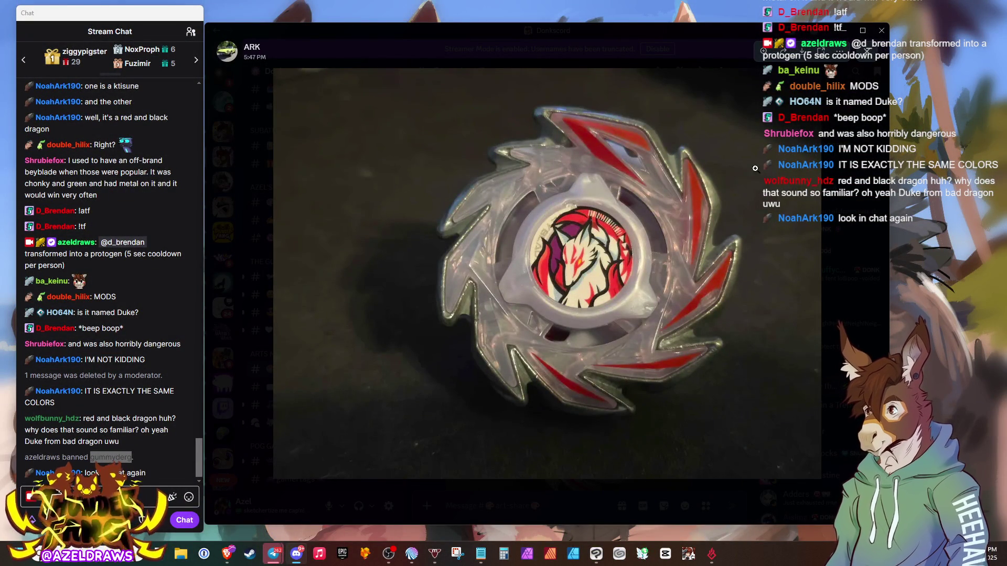
click(867, 60)
View the black Beyblade photo enlarged, close it, and scroll back up the art-share channel.
click(488, 231)
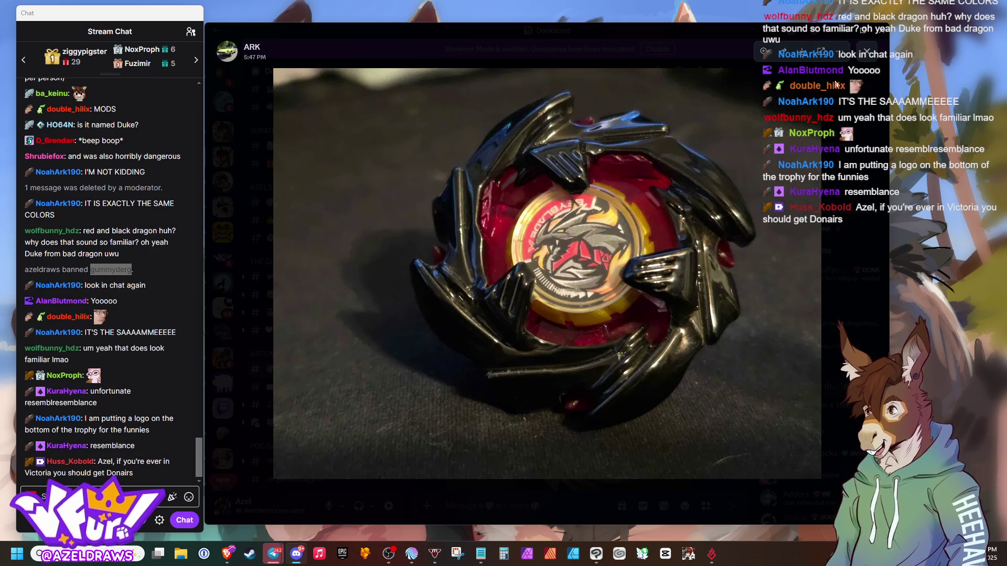
click(867, 52)
scroll(616, 272, up, 2)
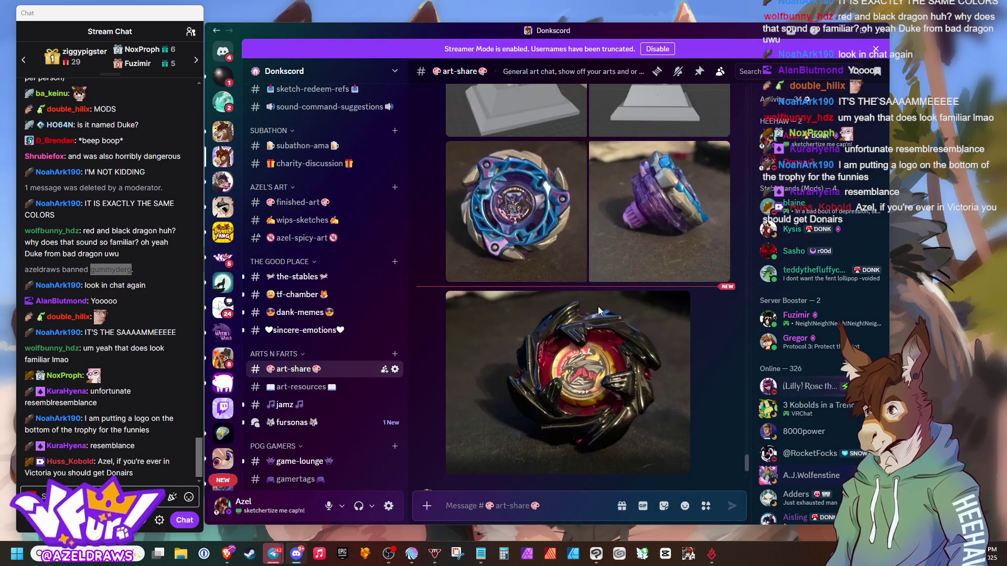
scroll(596, 303, up, 3)
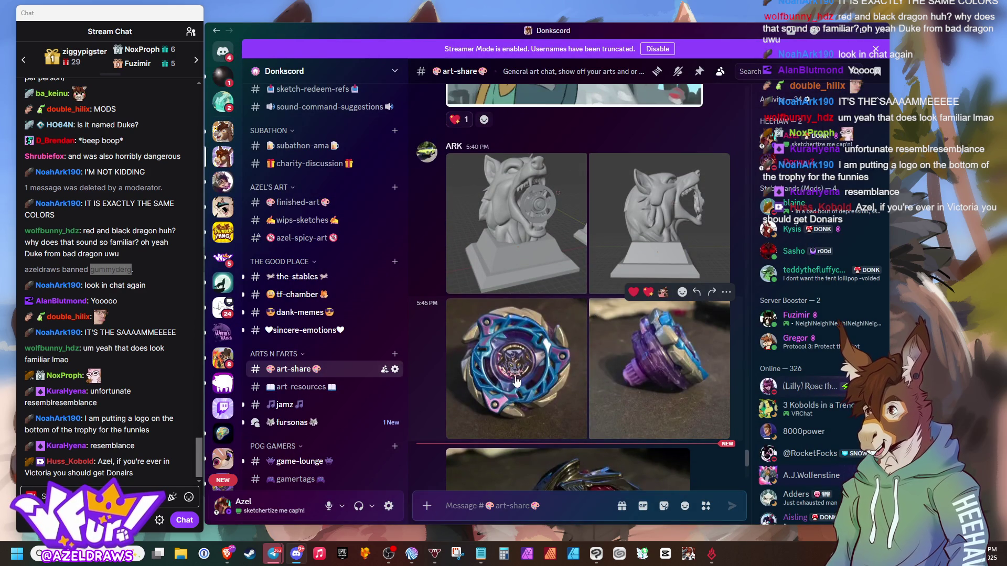
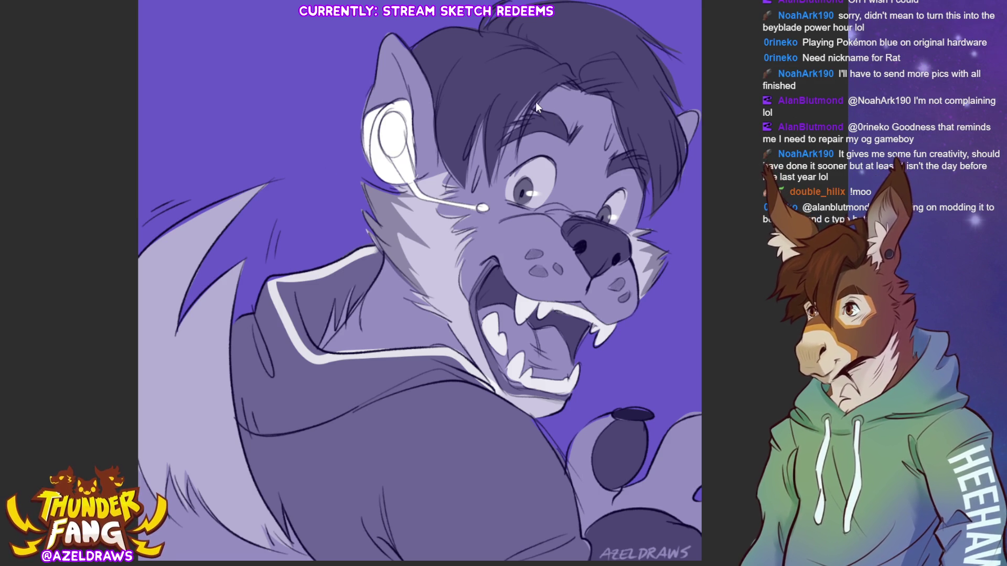
Switch to the sketch canvas, then scale the pasted sketch into a tall narrow box and move it up.
key(ctrl+Tab)
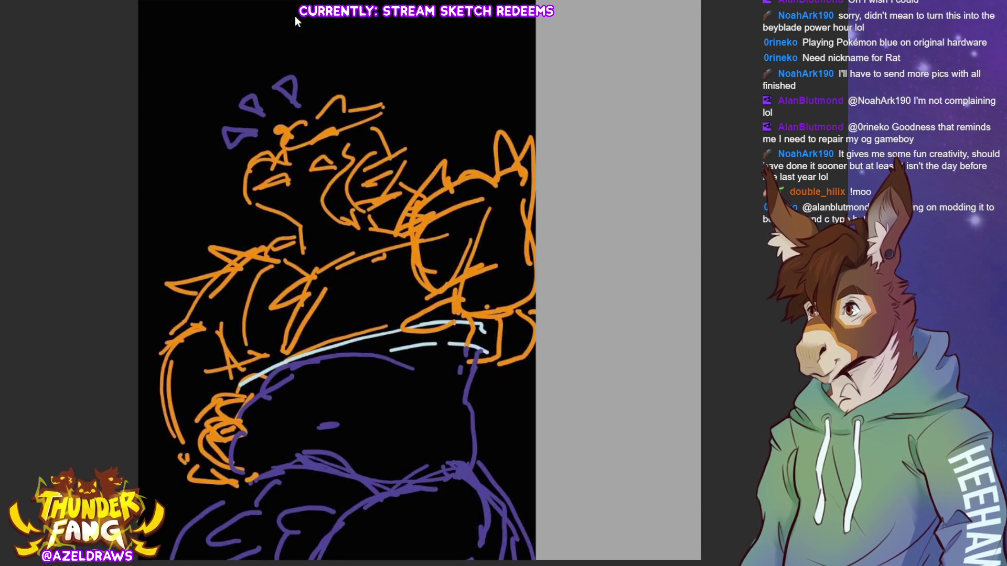
key(ctrl+t)
drag(336, 2, 317, 30)
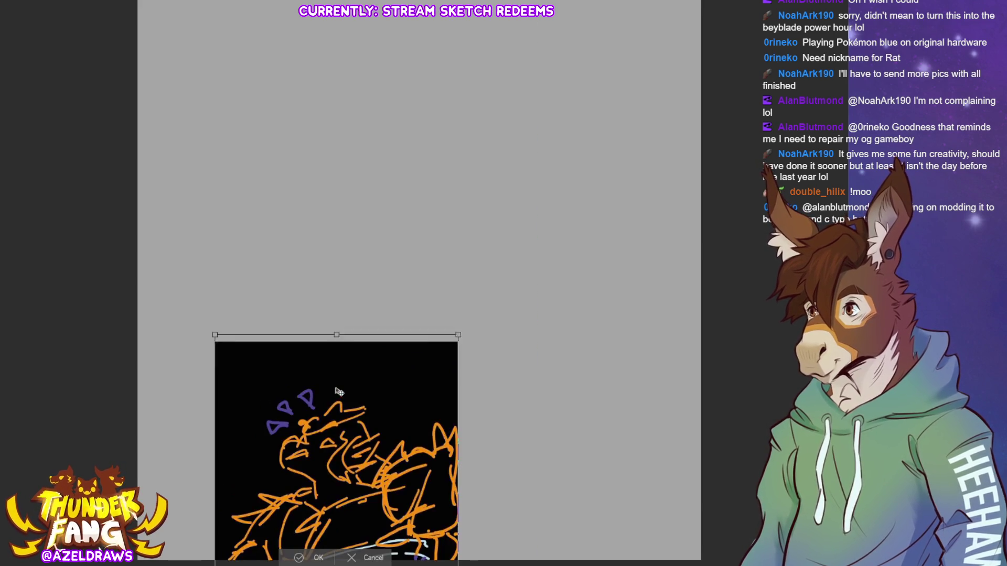
drag(309, 356, 302, 339)
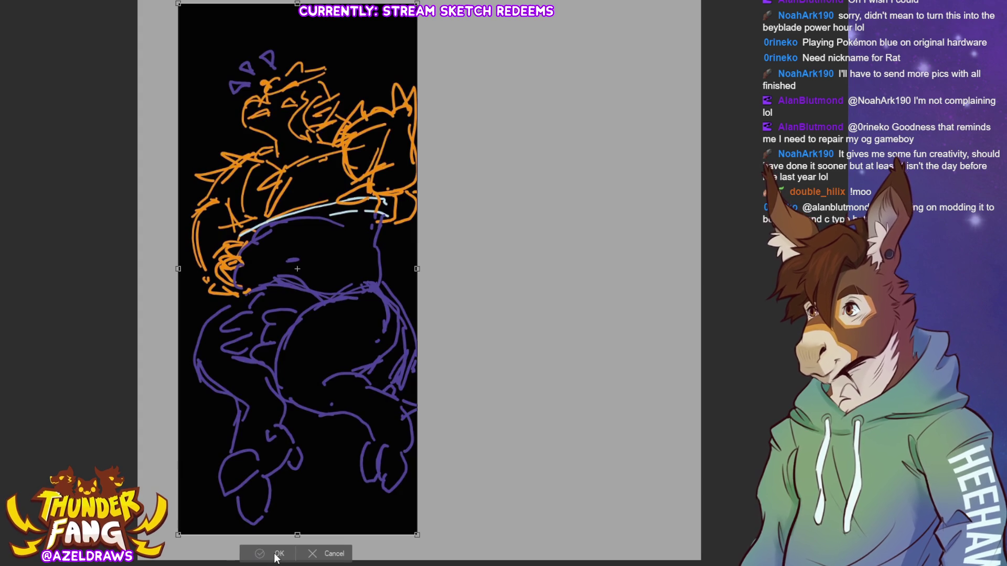
click(276, 556)
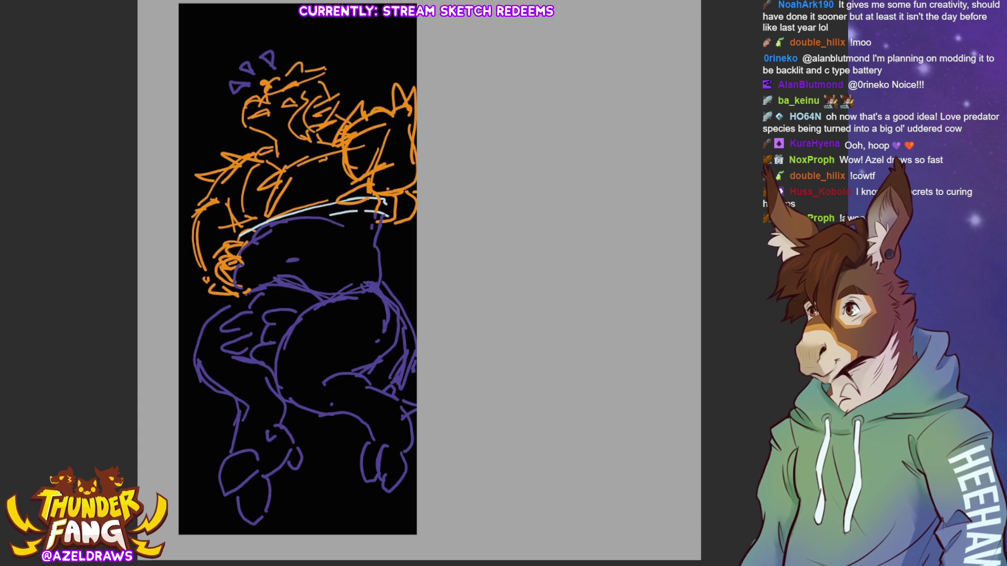
Hide the orange-and-purple reference sketch with Ctrl+W.
key(ctrl+w)
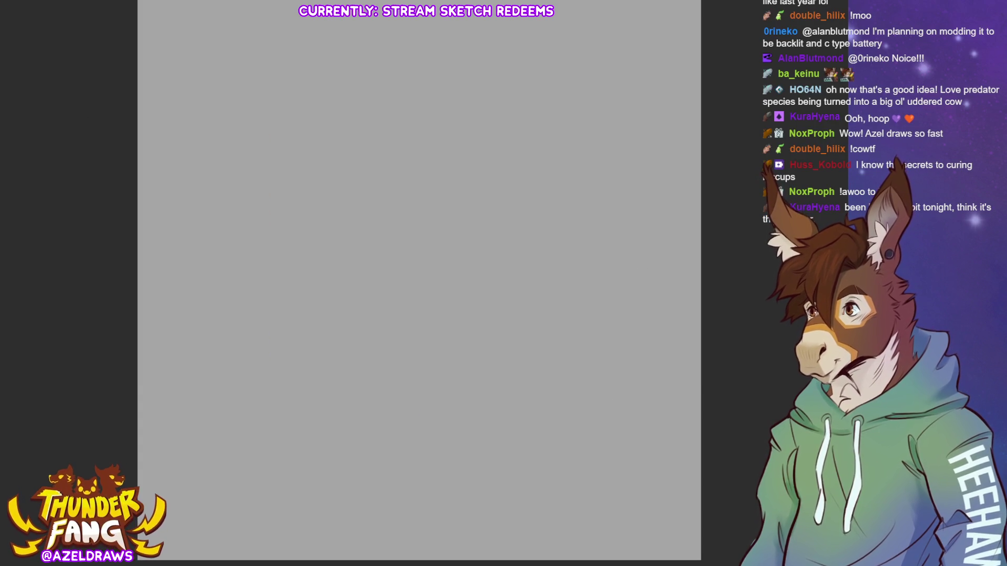
drag(438, 137, 479, 205)
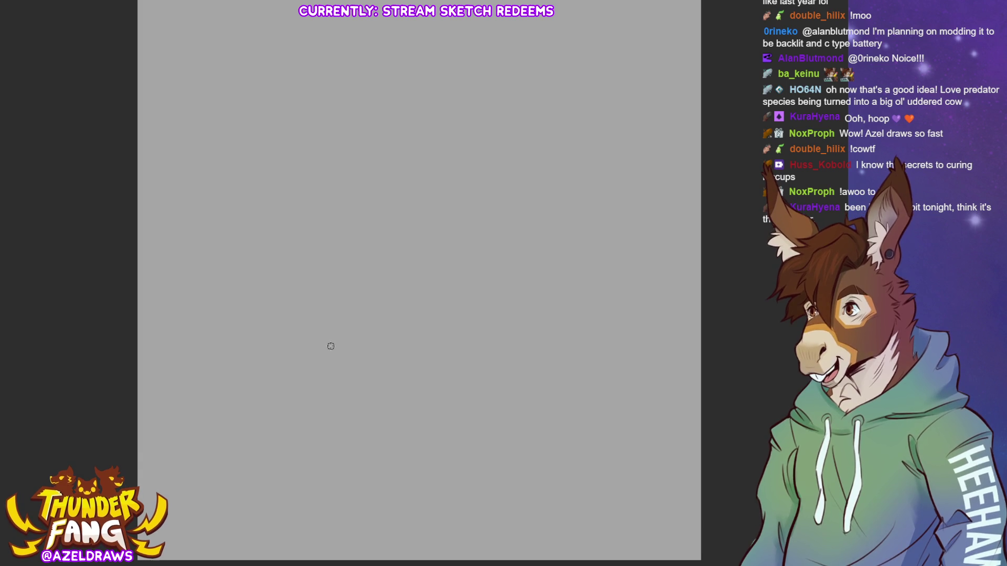
drag(411, 110, 422, 111)
key(ctrl+z)
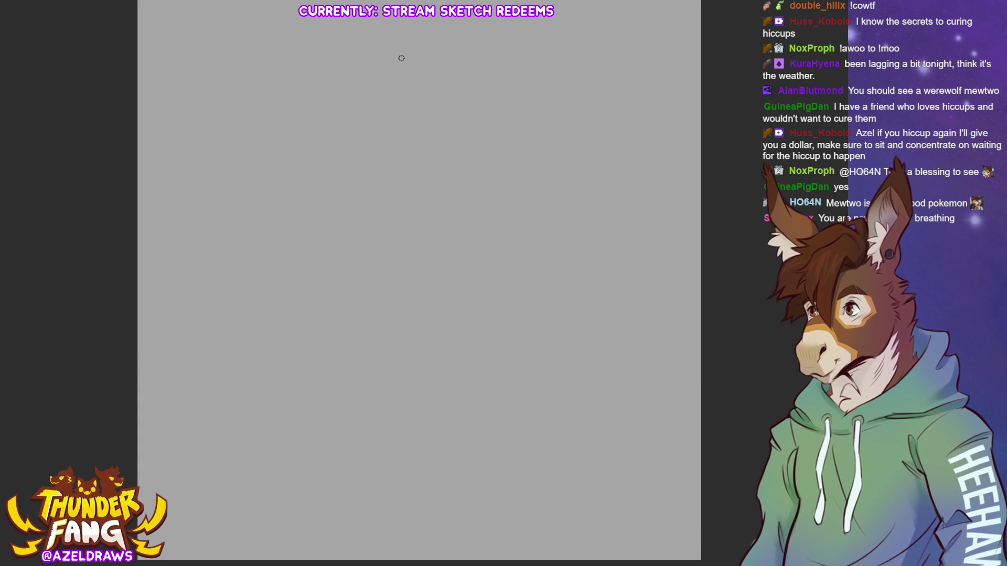
Draw the head circle with inner construction curves and a long spine line below it.
mouse_move(396, 47)
mouse_down()
mouse_move(367, 40)
mouse_move(355, 93)
mouse_up()
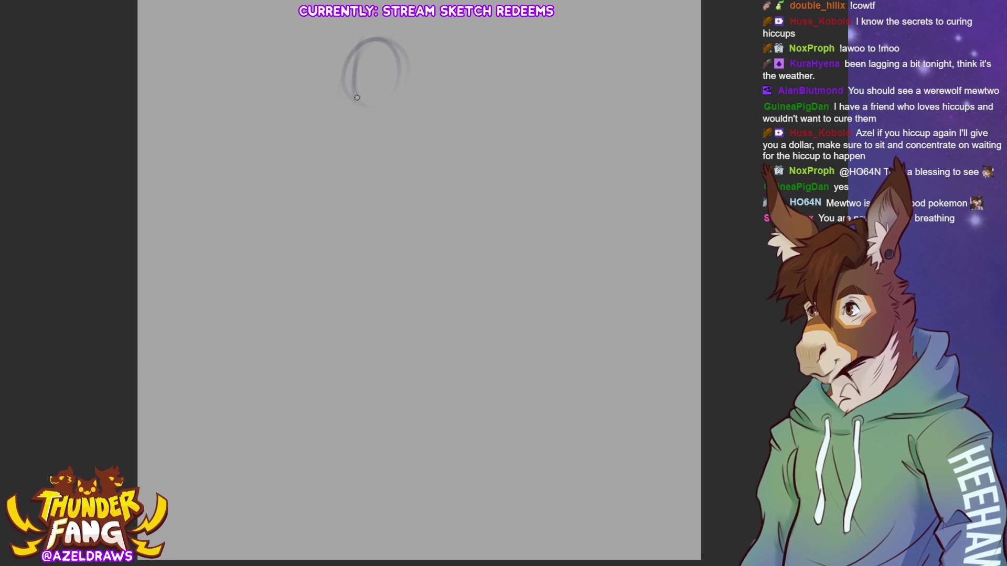
drag(387, 53, 339, 79)
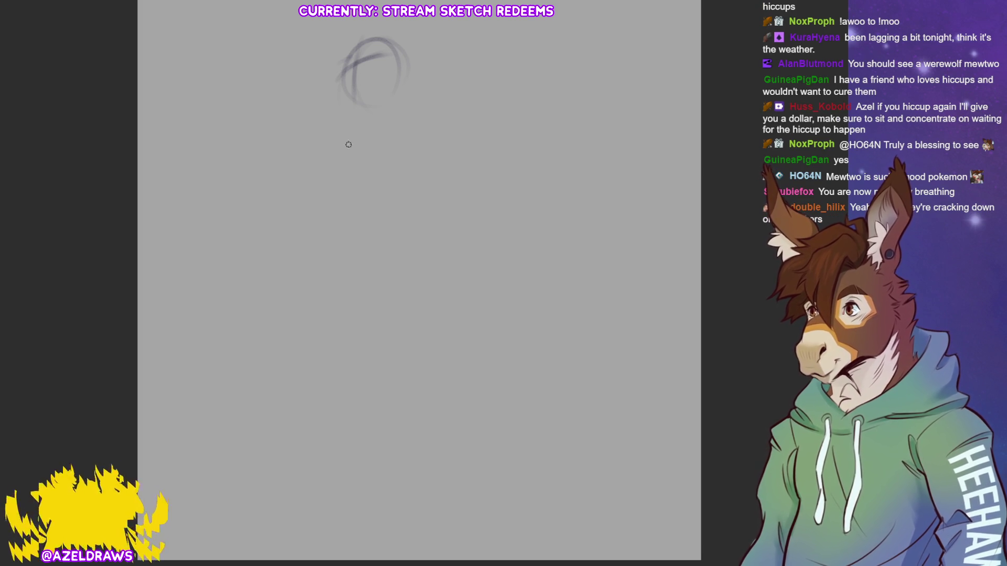
mouse_move(389, 100)
mouse_down()
mouse_move(366, 167)
mouse_move(348, 283)
mouse_up()
drag(362, 157, 344, 336)
Loop loose ellipses and arch strokes around the torso.
mouse_move(349, 121)
mouse_down()
mouse_move(299, 186)
mouse_move(375, 165)
mouse_move(299, 189)
mouse_move(404, 206)
mouse_up()
mouse_move(399, 126)
mouse_down()
mouse_move(307, 199)
mouse_move(401, 211)
mouse_up()
drag(308, 195, 398, 202)
drag(412, 173, 378, 124)
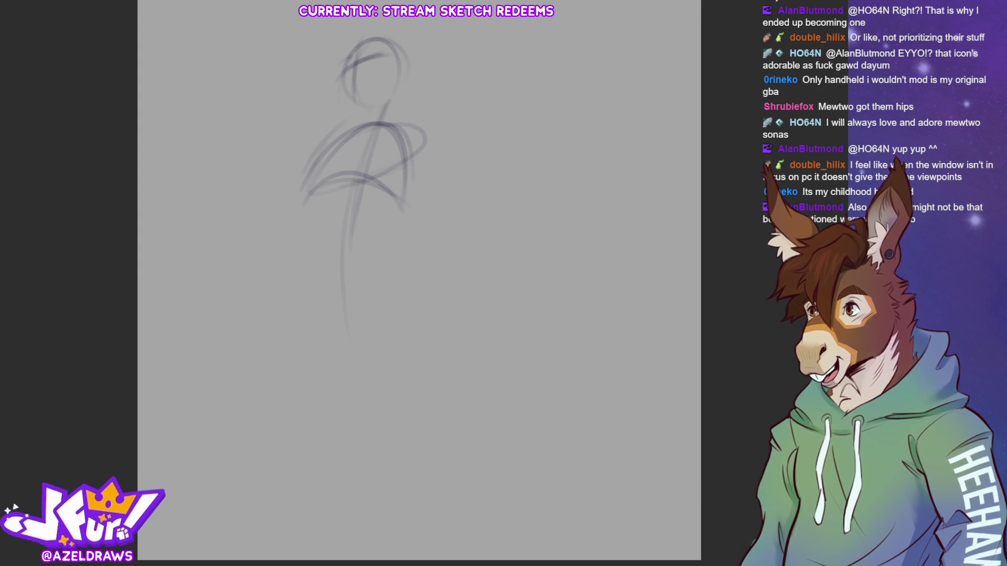
Sketch a leg line below the torso and loop the wide hoop ellipse around the hips.
drag(320, 211, 315, 267)
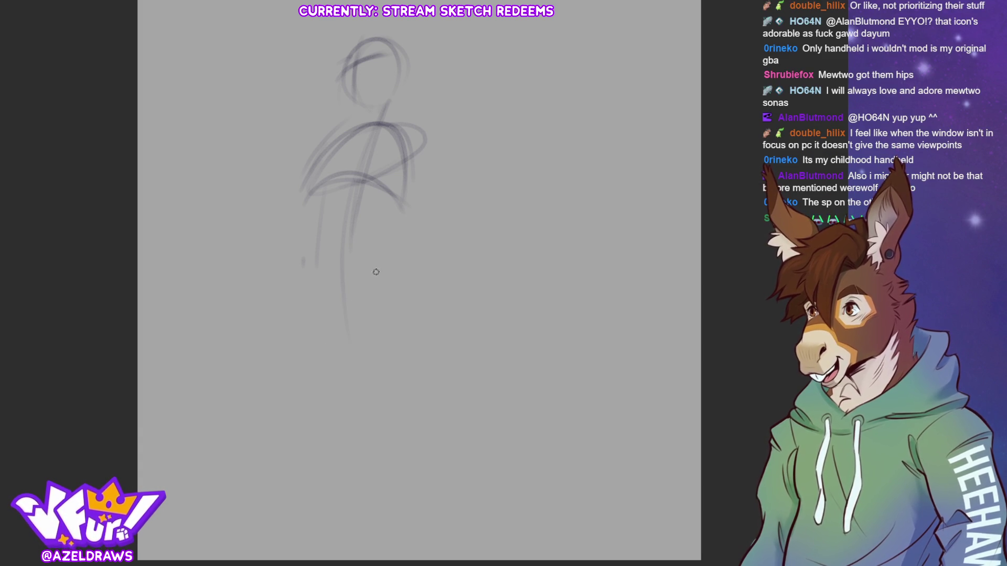
mouse_move(387, 237)
mouse_down()
mouse_move(310, 278)
mouse_move(383, 259)
mouse_up()
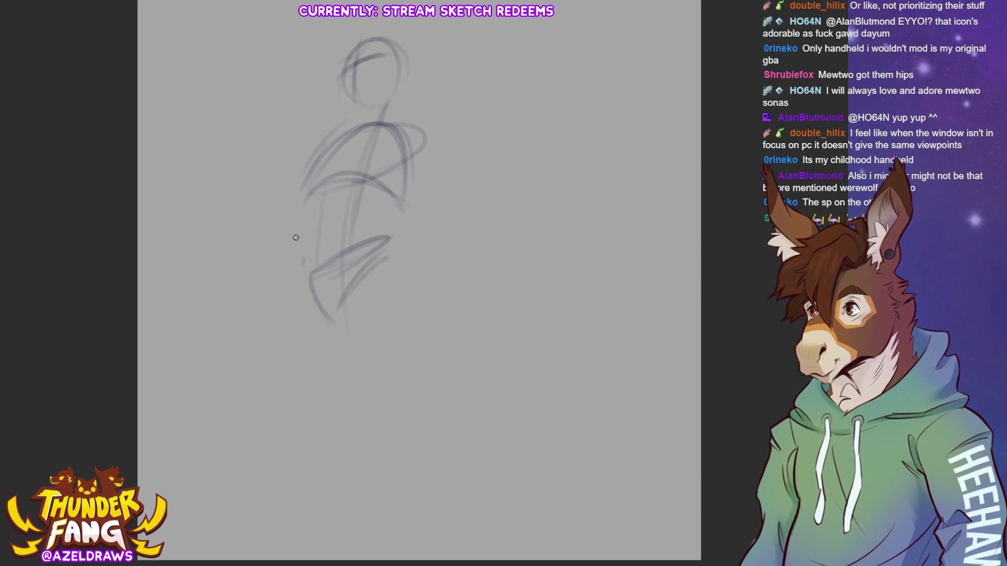
drag(218, 270, 210, 275)
drag(248, 248, 295, 255)
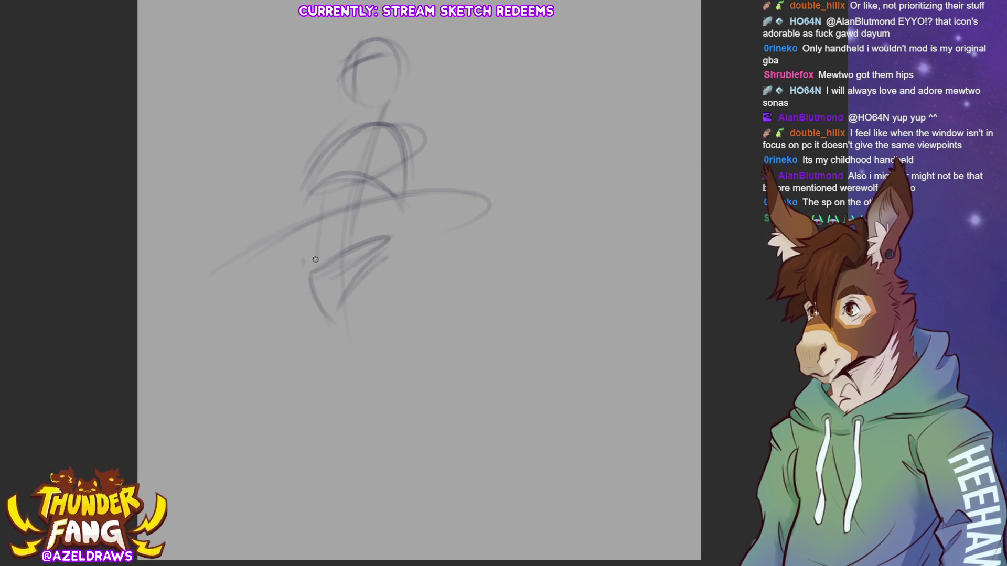
drag(233, 277, 449, 209)
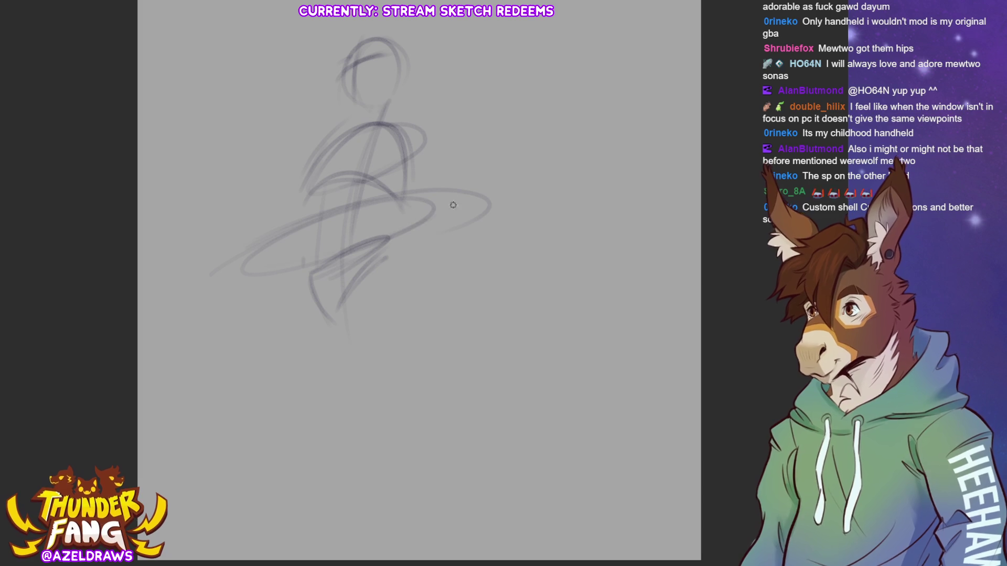
Draw the heavy lower belly curves, right-side body line and hatching inside the hips.
mouse_move(286, 230)
mouse_down()
mouse_move(273, 255)
mouse_move(236, 283)
mouse_up()
mouse_move(247, 250)
mouse_down()
mouse_move(259, 354)
mouse_move(412, 283)
mouse_up()
drag(412, 214, 424, 304)
mouse_move(229, 276)
mouse_down()
mouse_move(376, 336)
mouse_move(423, 278)
mouse_up()
drag(402, 206, 427, 260)
drag(275, 233, 243, 259)
mouse_move(258, 243)
mouse_down()
mouse_move(241, 262)
mouse_move(390, 193)
mouse_move(416, 210)
mouse_move(369, 210)
mouse_up()
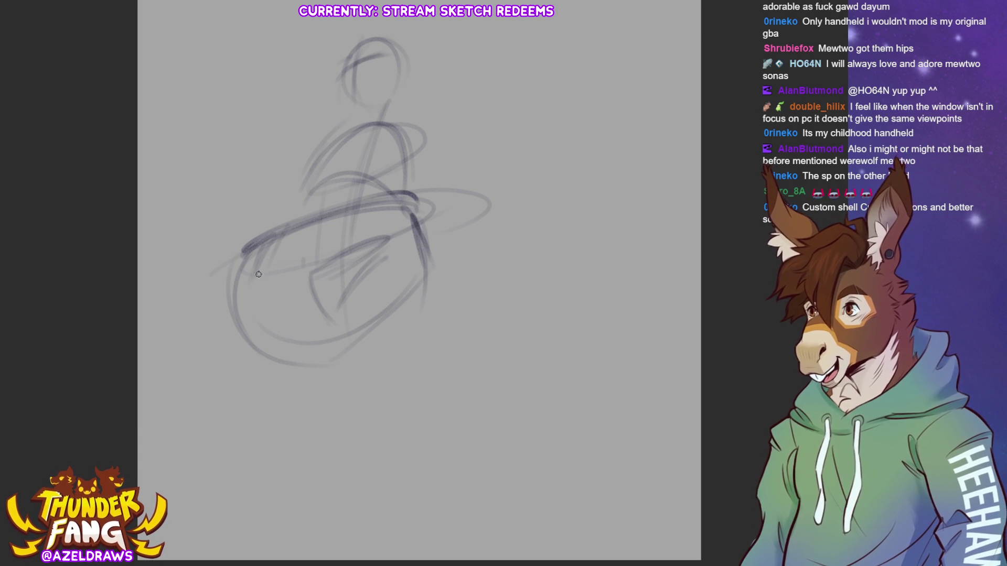
Add inner belly strokes and rough shapes with a small oval on the lower left.
mouse_move(283, 281)
mouse_down()
mouse_move(310, 250)
mouse_move(299, 254)
mouse_up()
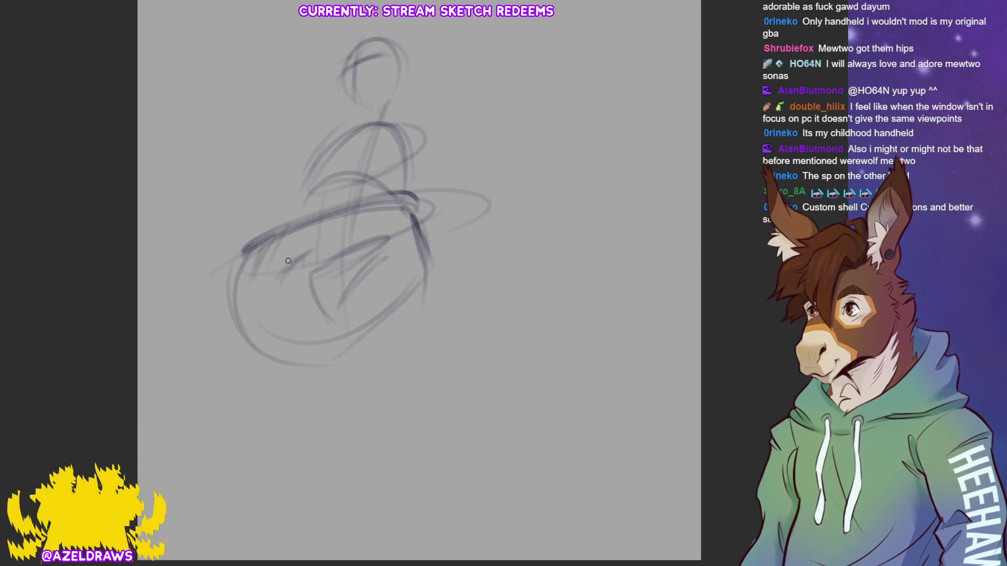
drag(255, 329, 350, 322)
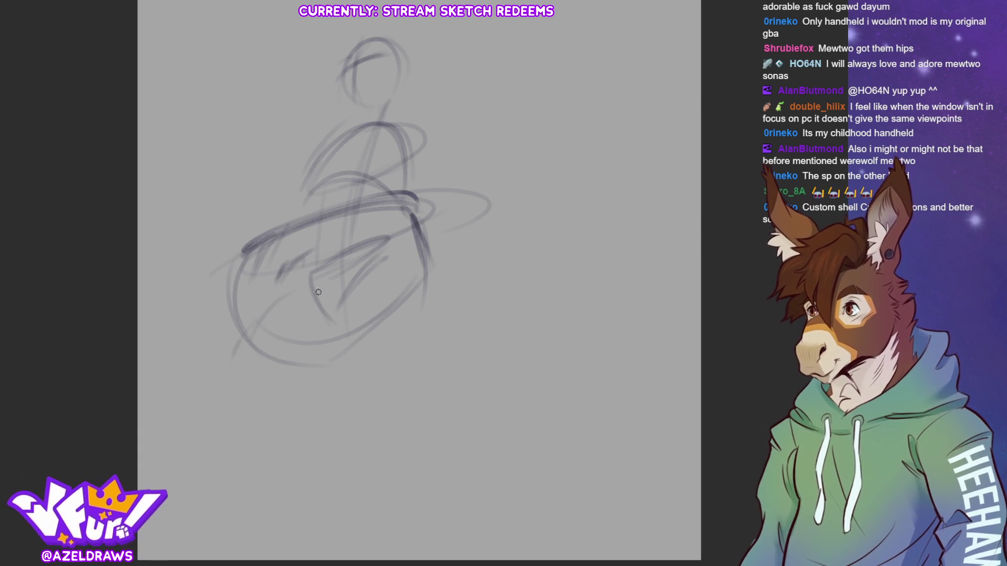
mouse_move(232, 358)
mouse_down()
mouse_move(260, 325)
mouse_move(351, 338)
mouse_move(340, 367)
mouse_up()
drag(330, 308, 355, 323)
mouse_move(256, 324)
mouse_down()
mouse_move(238, 344)
mouse_move(227, 307)
mouse_move(239, 338)
mouse_move(225, 399)
mouse_up()
mouse_move(304, 317)
mouse_down()
mouse_move(274, 339)
mouse_move(278, 320)
mouse_up()
mouse_move(295, 379)
mouse_down()
mouse_move(291, 407)
mouse_move(344, 351)
mouse_up()
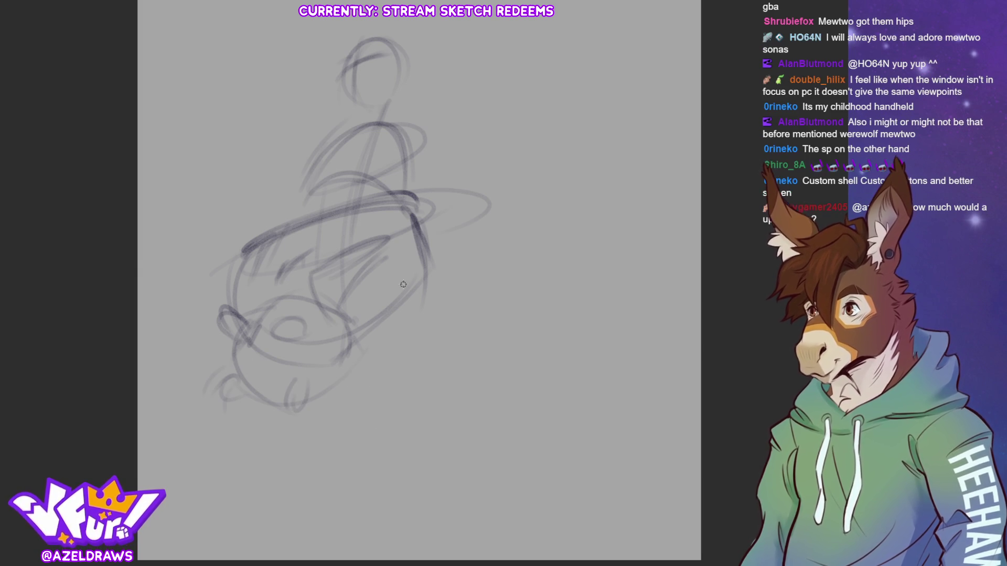
Darken the belly's right, inner and lower contours and start the right leg line.
mouse_move(398, 236)
mouse_down()
mouse_move(341, 278)
mouse_move(356, 419)
mouse_move(444, 296)
mouse_up()
mouse_move(411, 218)
mouse_down()
mouse_move(446, 264)
mouse_move(454, 301)
mouse_up()
mouse_move(343, 280)
mouse_down()
mouse_move(340, 380)
mouse_move(457, 286)
mouse_up()
drag(440, 320, 360, 421)
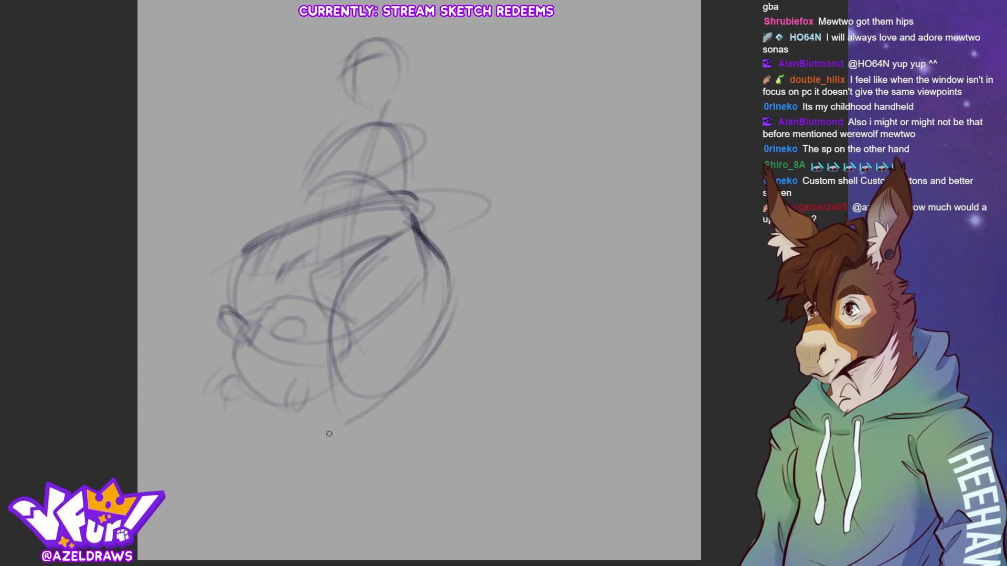
drag(332, 374, 381, 415)
drag(437, 348, 446, 391)
drag(354, 411, 409, 424)
drag(433, 362, 474, 425)
drag(413, 418, 442, 446)
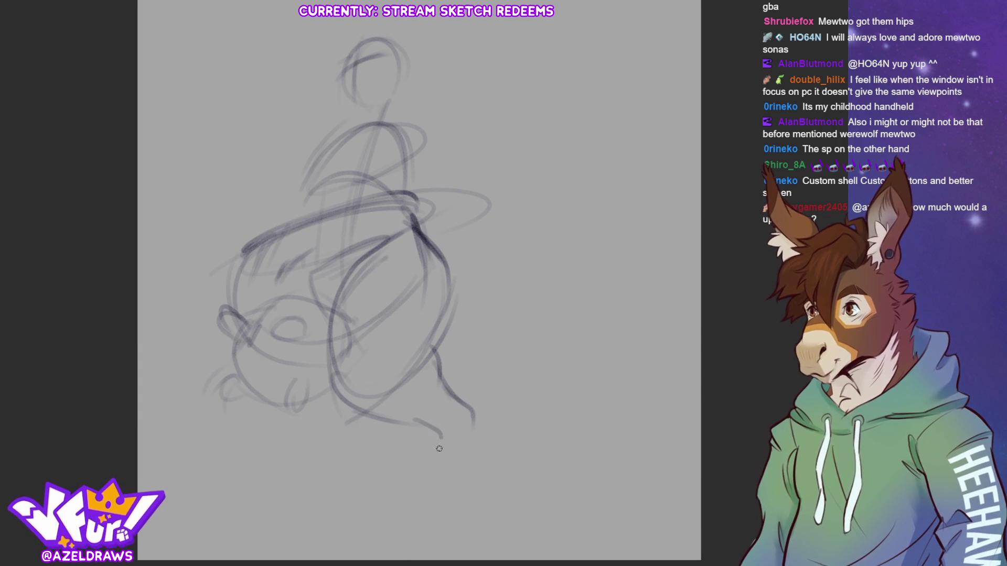
Undo the bad lower-belly strokes and redraw them with the upper right leg.
key(ctrl+z)
key(ctrl+z)
key(ctrl+z)
key(ctrl+z)
drag(406, 367, 452, 334)
drag(380, 406, 438, 385)
key(ctrl+z)
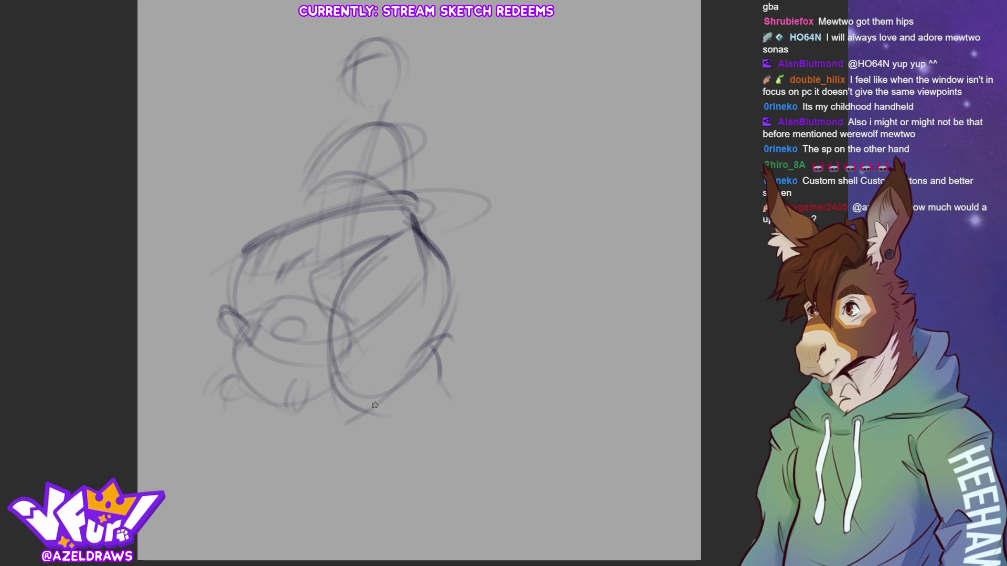
drag(346, 406, 450, 381)
mouse_move(401, 331)
mouse_down()
mouse_move(452, 338)
mouse_move(476, 358)
mouse_up()
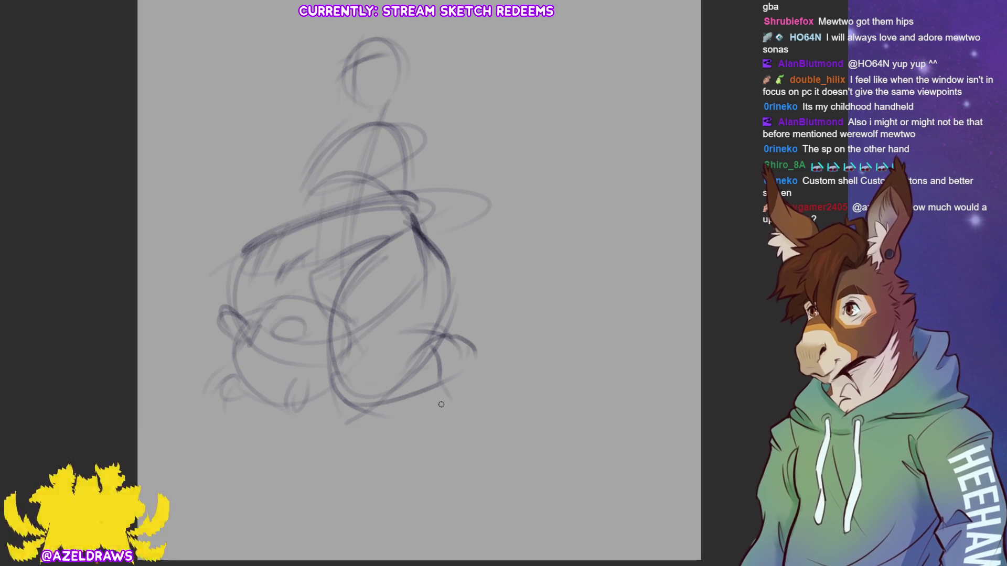
Draw the right knee arch, the leg down to an oval foot at bottom right.
mouse_move(366, 414)
mouse_down()
mouse_move(433, 398)
mouse_move(443, 415)
mouse_up()
mouse_move(464, 344)
mouse_down()
mouse_move(482, 396)
mouse_move(432, 446)
mouse_move(427, 467)
mouse_move(461, 488)
mouse_move(461, 438)
mouse_up()
mouse_move(424, 472)
mouse_down()
mouse_move(475, 430)
mouse_move(448, 475)
mouse_up()
drag(468, 362, 474, 398)
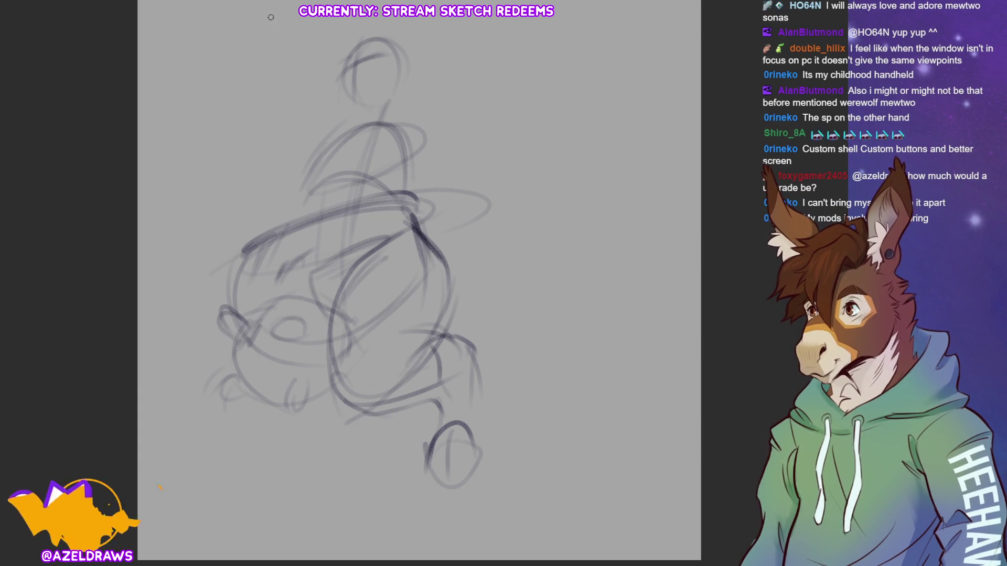
key(ctrl+t)
Move the sketch right and up on the canvas and sketch new arcs on its left side.
drag(412, 280, 487, 262)
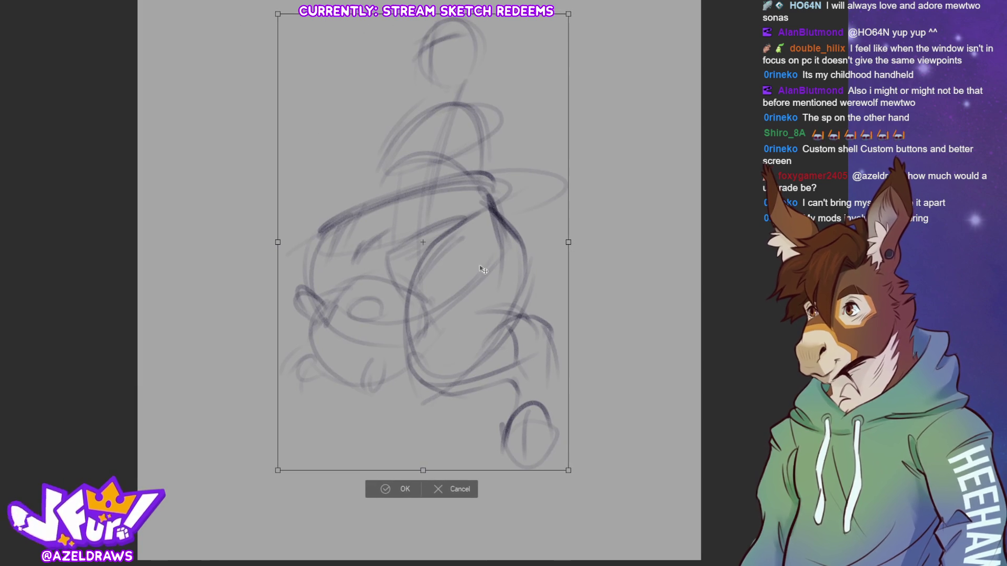
click(387, 490)
drag(321, 226, 280, 323)
drag(307, 245, 287, 394)
Add curving strokes on the figure's lower left, then bring up the purple werewolf artwork.
drag(335, 415, 396, 312)
drag(315, 244, 375, 219)
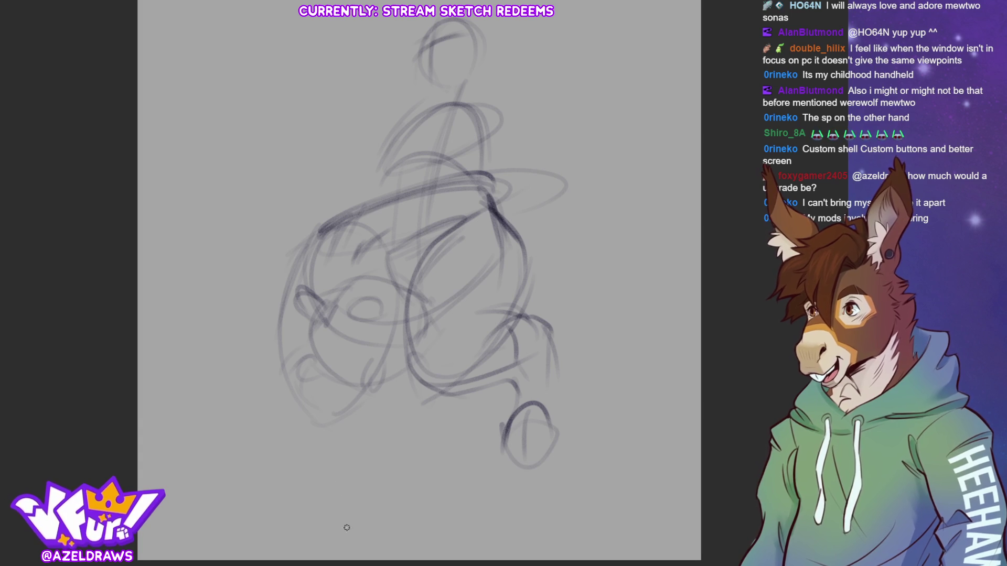
mouse_move(283, 321)
mouse_down()
mouse_move(344, 417)
mouse_move(389, 380)
mouse_up()
mouse_move(450, 215)
mouse_down()
mouse_move(393, 330)
mouse_move(425, 396)
mouse_move(503, 341)
mouse_move(522, 262)
mouse_up()
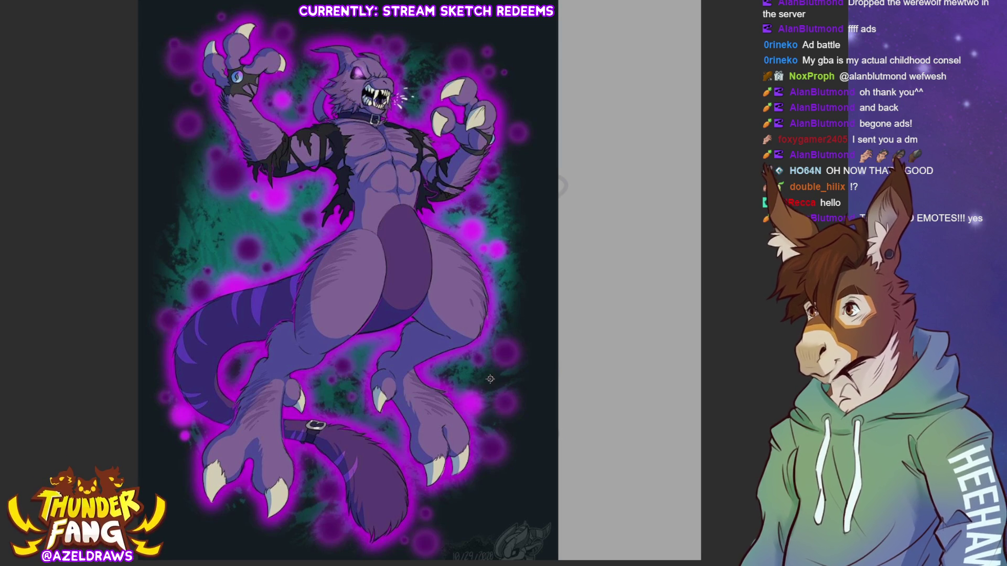
key(ctrl+Tab)
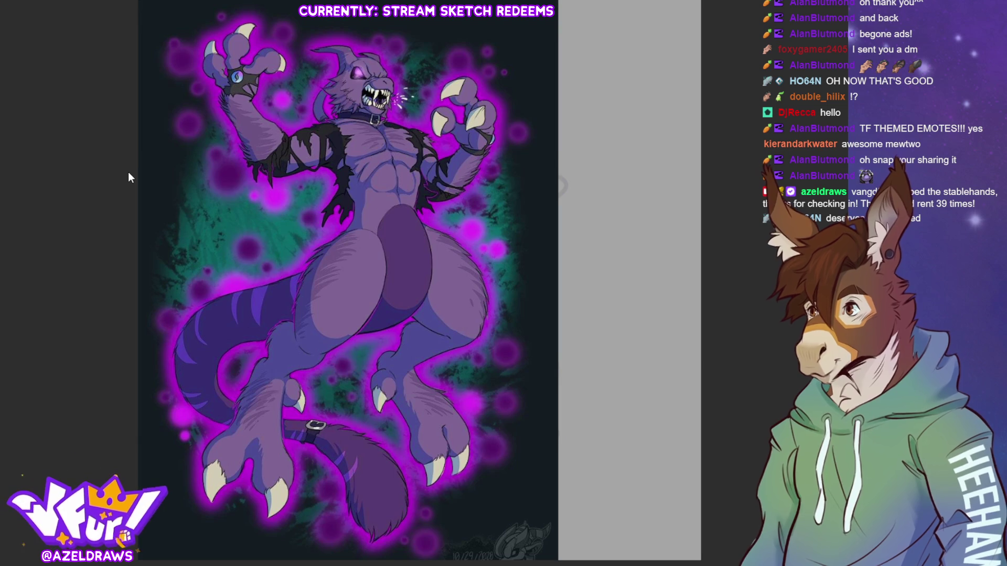
key(alt+Tab)
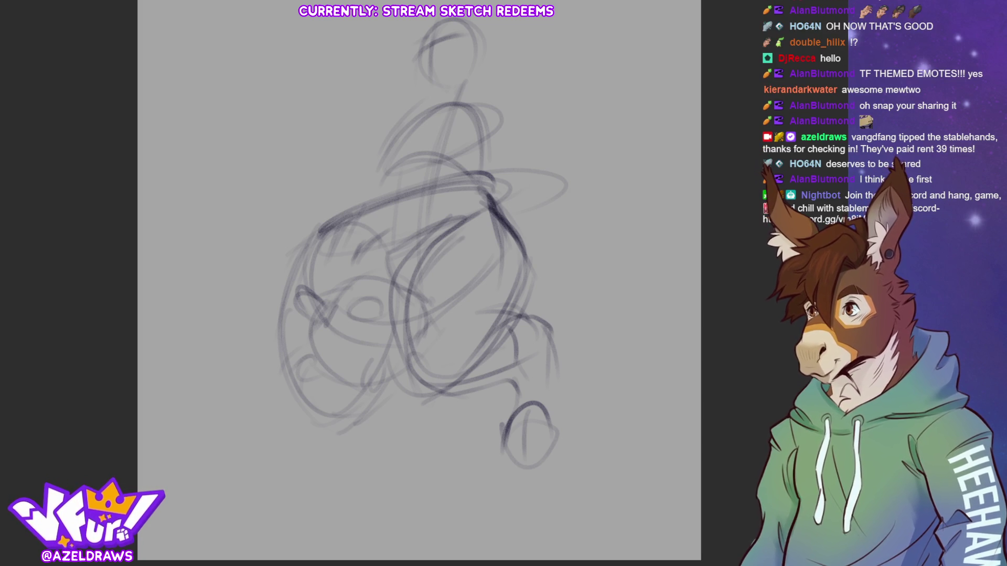
Retrace the wheel's left and lower edges and extend the legs below it.
drag(307, 246, 317, 409)
mouse_move(396, 375)
mouse_down()
mouse_move(361, 408)
mouse_move(365, 422)
mouse_up()
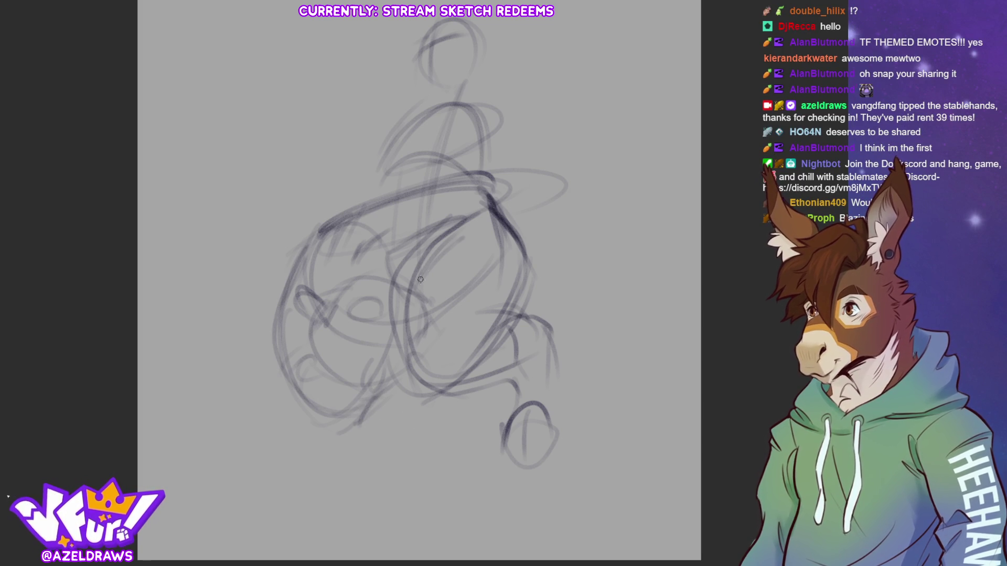
drag(307, 403, 350, 423)
mouse_move(401, 373)
mouse_down()
mouse_move(402, 423)
mouse_move(342, 476)
mouse_up()
mouse_move(398, 410)
mouse_down()
mouse_move(401, 436)
mouse_move(368, 490)
mouse_up()
Draw the lower leg with a shoe-shaped foot, heel loop and toes.
mouse_move(355, 429)
mouse_down()
mouse_move(312, 485)
mouse_move(304, 525)
mouse_up()
drag(306, 536, 355, 507)
drag(318, 479, 360, 495)
mouse_move(358, 505)
mouse_down()
mouse_move(307, 534)
mouse_move(343, 520)
mouse_move(382, 476)
mouse_up()
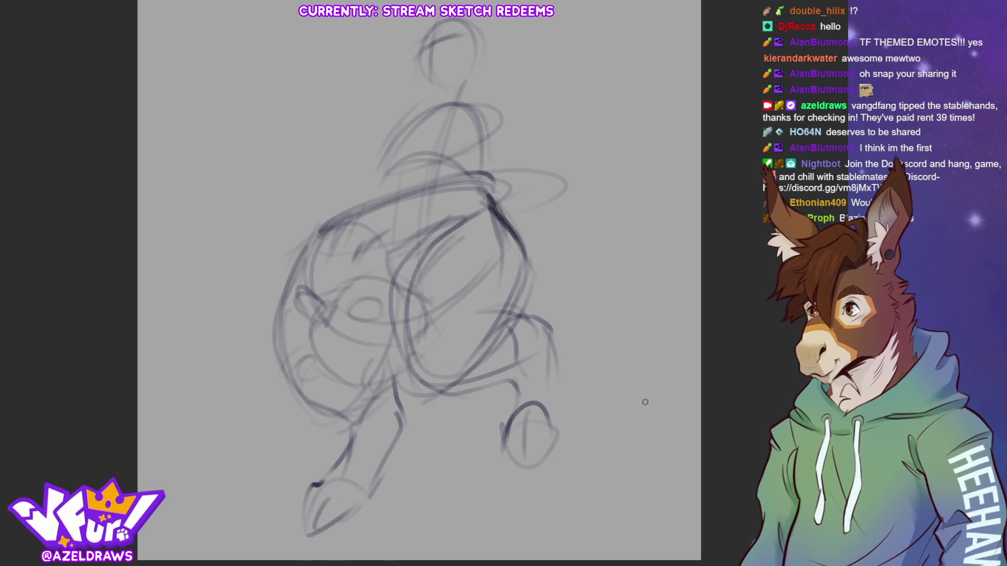
mouse_move(313, 474)
mouse_down()
mouse_move(299, 494)
mouse_move(349, 468)
mouse_move(295, 493)
mouse_move(347, 470)
mouse_up()
mouse_move(314, 505)
mouse_down()
mouse_move(305, 542)
mouse_move(358, 498)
mouse_up()
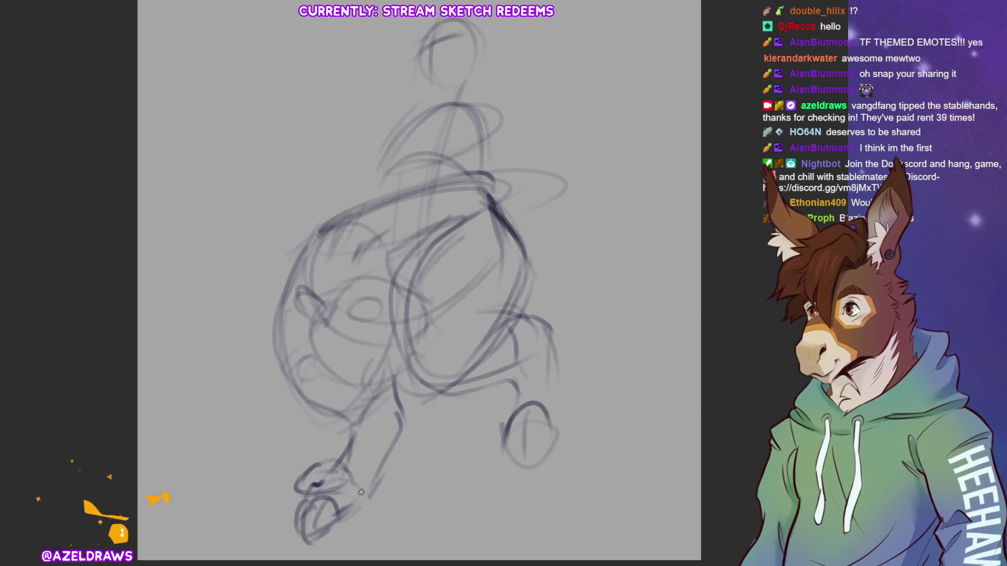
mouse_move(370, 455)
mouse_down()
mouse_move(386, 442)
mouse_move(384, 452)
mouse_up()
mouse_move(521, 417)
mouse_down()
mouse_move(518, 456)
mouse_move(502, 448)
mouse_up()
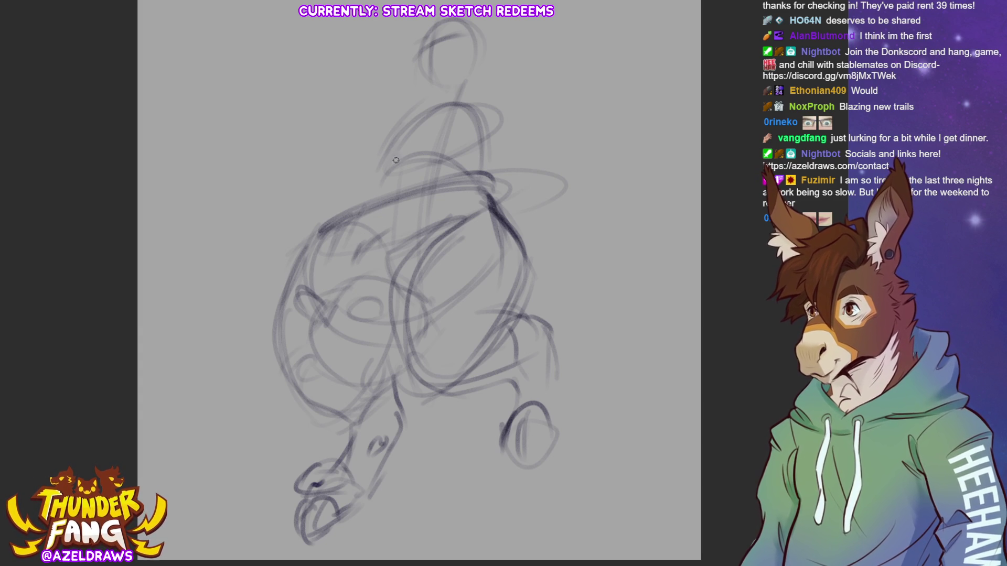
Sketch arcs over the left and right shoulders and across the upper chest.
mouse_move(404, 111)
mouse_down()
mouse_move(369, 160)
mouse_move(378, 110)
mouse_move(370, 137)
mouse_up()
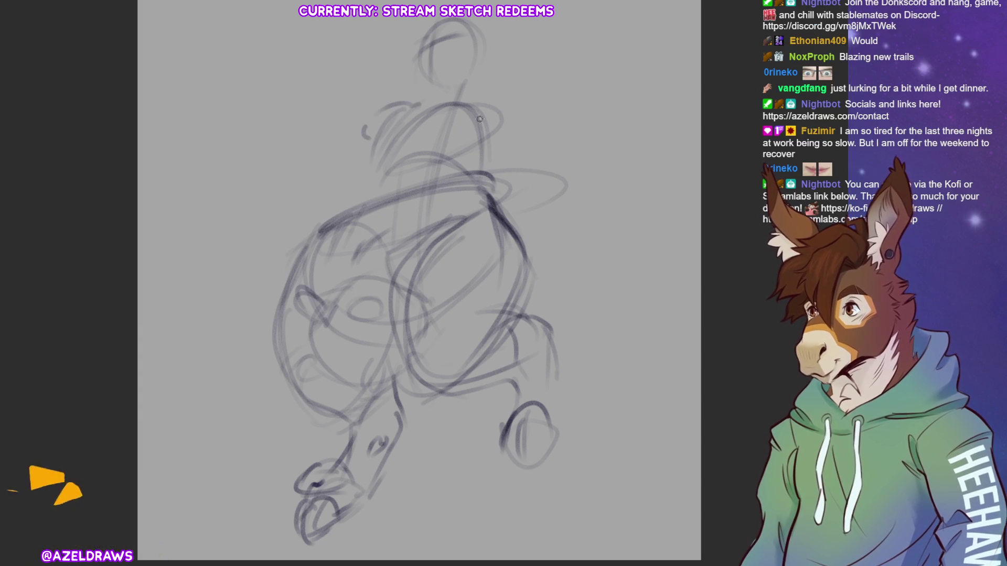
mouse_move(459, 99)
mouse_down()
mouse_move(489, 78)
mouse_move(529, 97)
mouse_up()
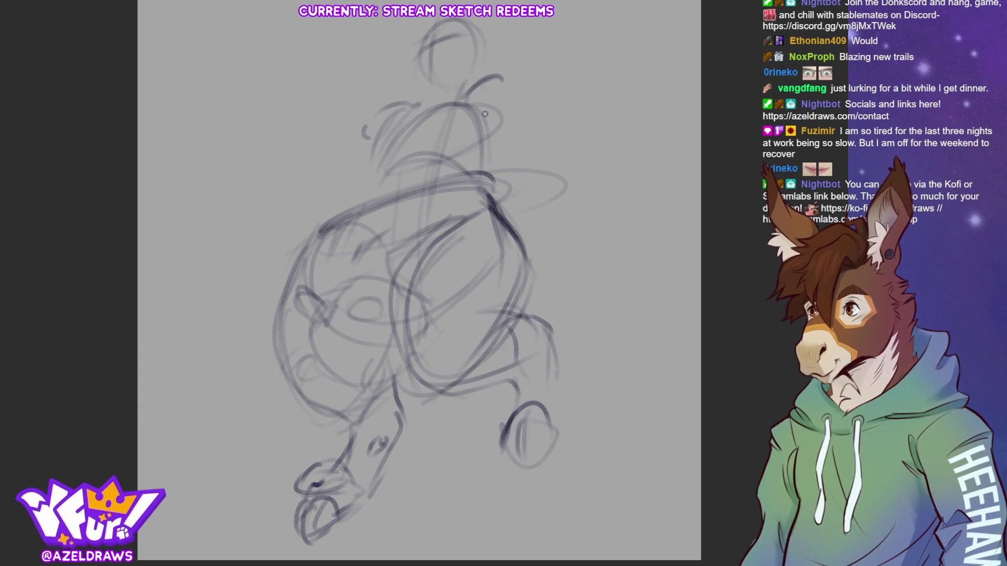
drag(499, 130, 474, 173)
mouse_move(394, 127)
mouse_down()
mouse_move(371, 167)
mouse_move(371, 206)
mouse_move(480, 125)
mouse_move(415, 137)
mouse_up()
mouse_move(449, 99)
mouse_down()
mouse_move(437, 107)
mouse_move(423, 98)
mouse_up()
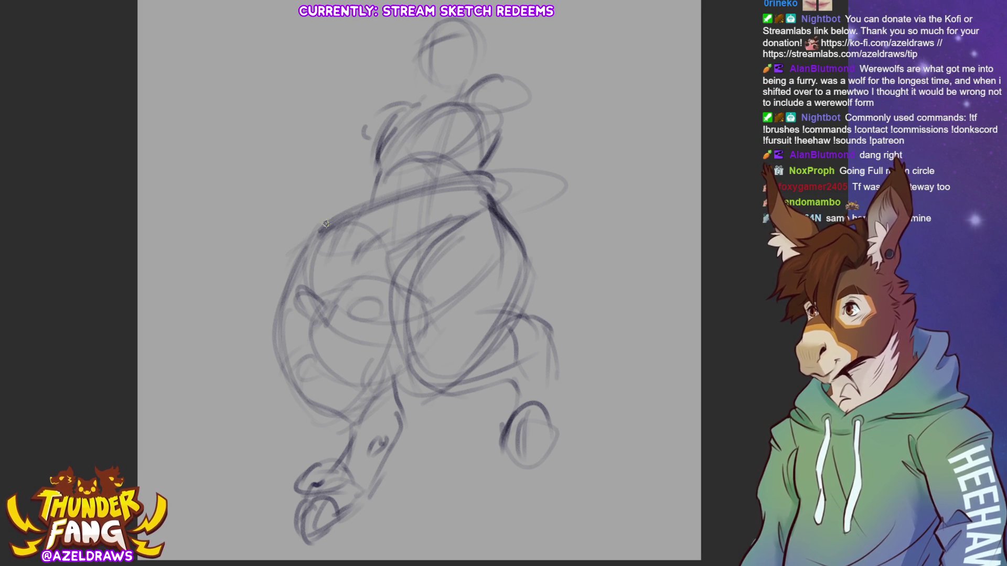
Draw a diagonal strap line across the torso and a loop at the right shoulder.
drag(325, 228, 461, 180)
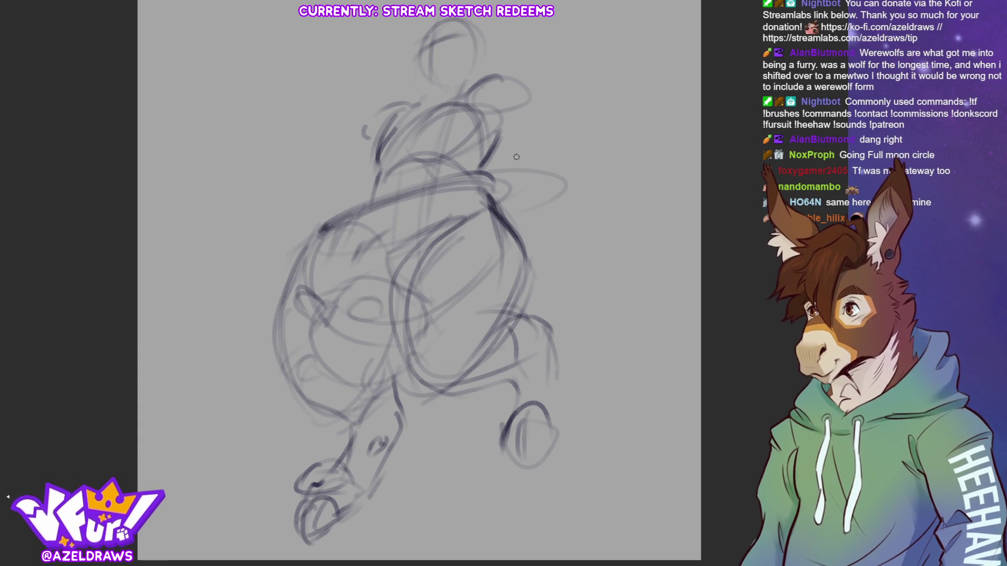
mouse_move(485, 180)
mouse_down()
mouse_move(489, 159)
mouse_move(468, 167)
mouse_move(487, 188)
mouse_up()
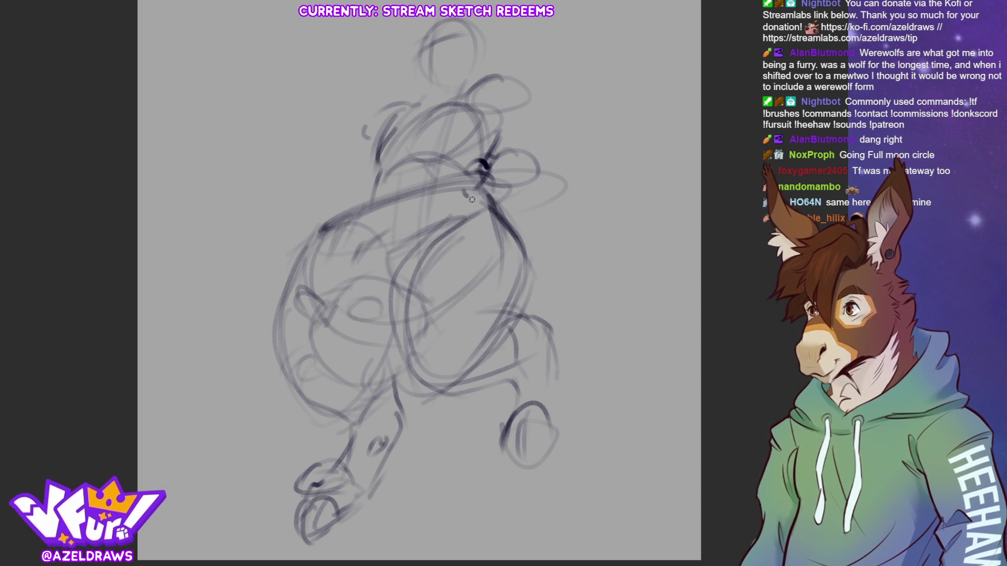
drag(474, 197, 512, 204)
mouse_move(525, 160)
mouse_down()
mouse_move(510, 178)
mouse_move(480, 181)
mouse_move(506, 196)
mouse_up()
Sketch a darker ear above the right shoulder and reinforce the head top.
mouse_move(504, 160)
mouse_down()
mouse_move(508, 126)
mouse_move(551, 97)
mouse_move(524, 167)
mouse_up()
mouse_move(550, 100)
mouse_down()
mouse_move(508, 149)
mouse_move(519, 167)
mouse_move(545, 134)
mouse_up()
mouse_move(499, 89)
mouse_down()
mouse_move(522, 82)
mouse_move(545, 90)
mouse_up()
mouse_move(490, 113)
mouse_down()
mouse_move(519, 92)
mouse_move(527, 100)
mouse_move(489, 125)
mouse_move(511, 138)
mouse_move(523, 116)
mouse_up()
mouse_move(452, 102)
mouse_down()
mouse_move(490, 74)
mouse_move(541, 84)
mouse_up()
drag(498, 125, 522, 116)
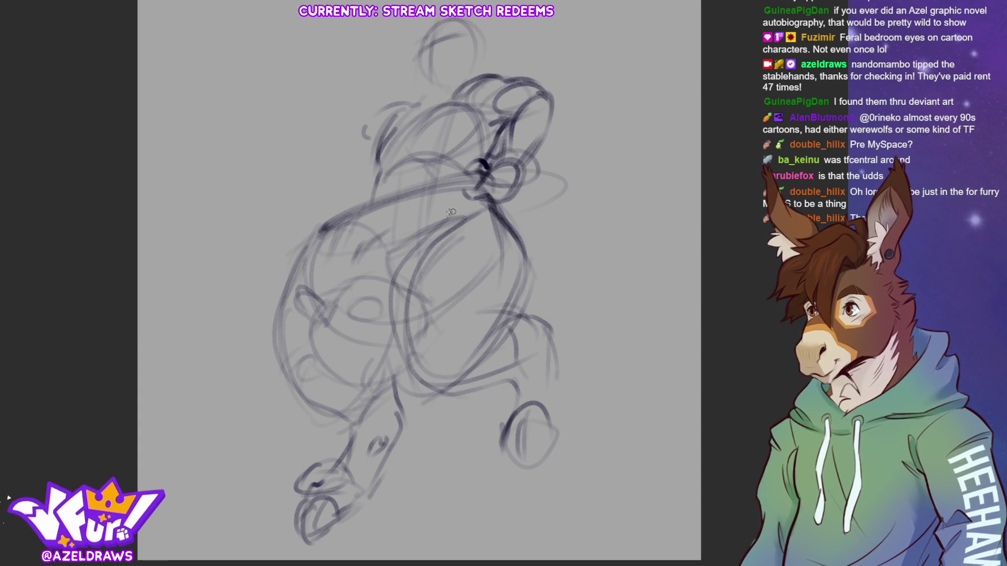
Re-stroke the upper-left torso outline and upper torso line more firmly.
mouse_move(360, 213)
mouse_down()
mouse_move(318, 231)
mouse_move(286, 275)
mouse_up()
mouse_move(327, 222)
mouse_down()
mouse_move(286, 273)
mouse_move(297, 283)
mouse_up()
drag(372, 210, 297, 272)
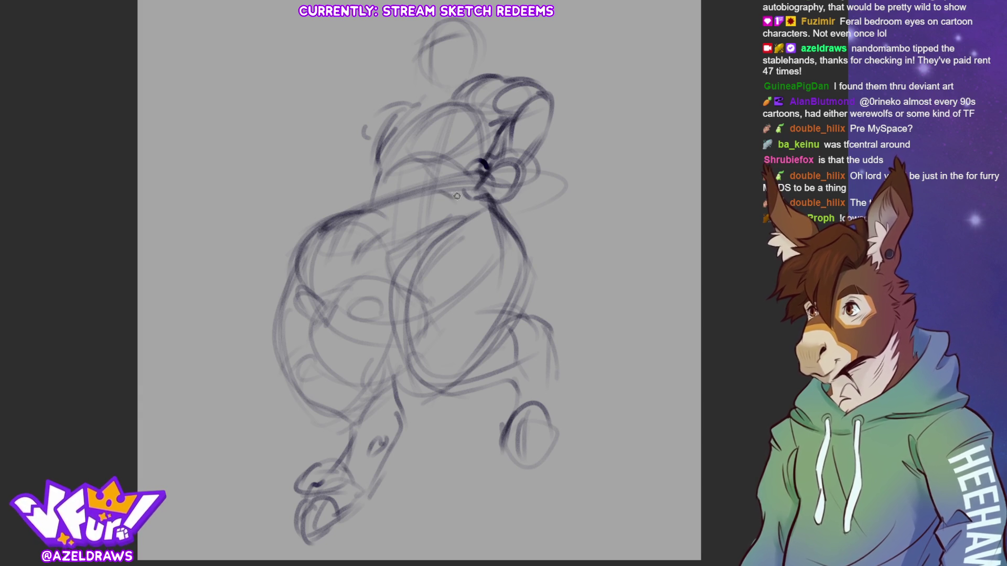
mouse_move(474, 185)
mouse_down()
mouse_move(375, 208)
mouse_move(294, 261)
mouse_up()
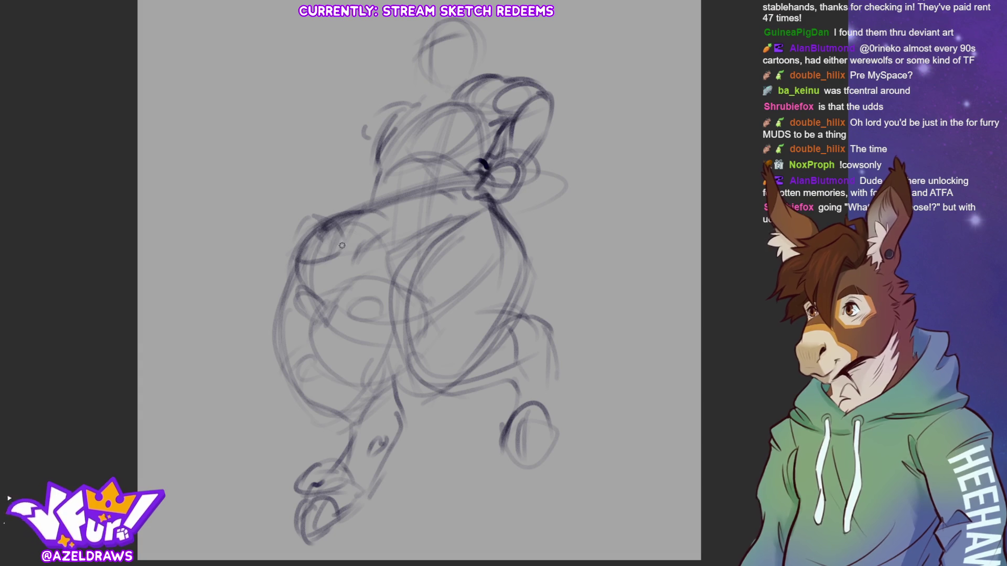
mouse_move(331, 223)
mouse_down()
mouse_move(322, 212)
mouse_move(302, 244)
mouse_move(336, 259)
mouse_up()
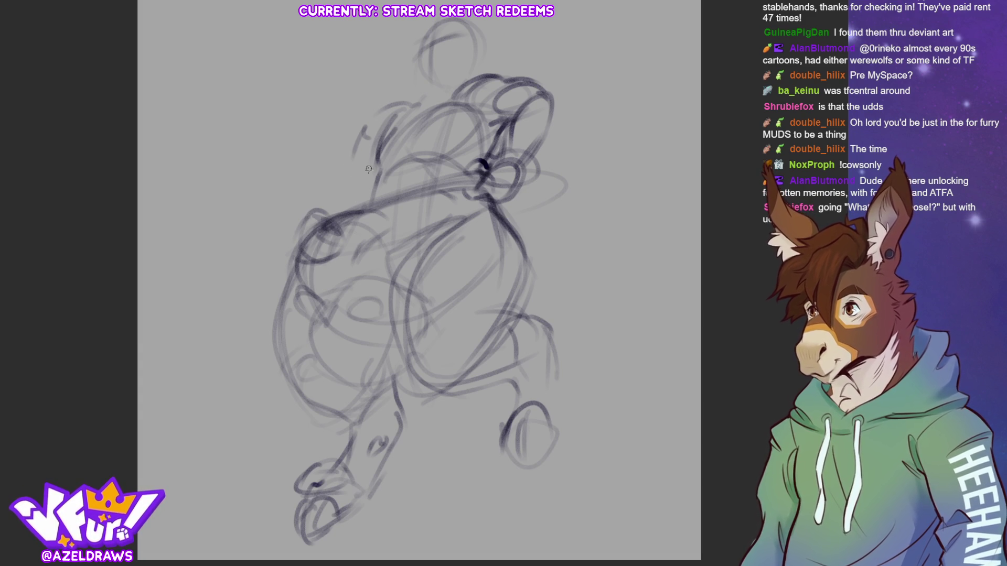
Add arcs to the left shoulder and trace the shoulder and neck lines.
mouse_move(307, 219)
mouse_down()
mouse_move(315, 190)
mouse_move(349, 173)
mouse_up()
mouse_move(338, 212)
mouse_down()
mouse_move(356, 178)
mouse_move(333, 173)
mouse_move(362, 146)
mouse_move(382, 150)
mouse_up()
mouse_move(379, 112)
mouse_down()
mouse_move(414, 103)
mouse_move(343, 167)
mouse_move(346, 205)
mouse_up()
mouse_move(376, 173)
mouse_down()
mouse_move(347, 196)
mouse_move(339, 264)
mouse_move(317, 260)
mouse_up()
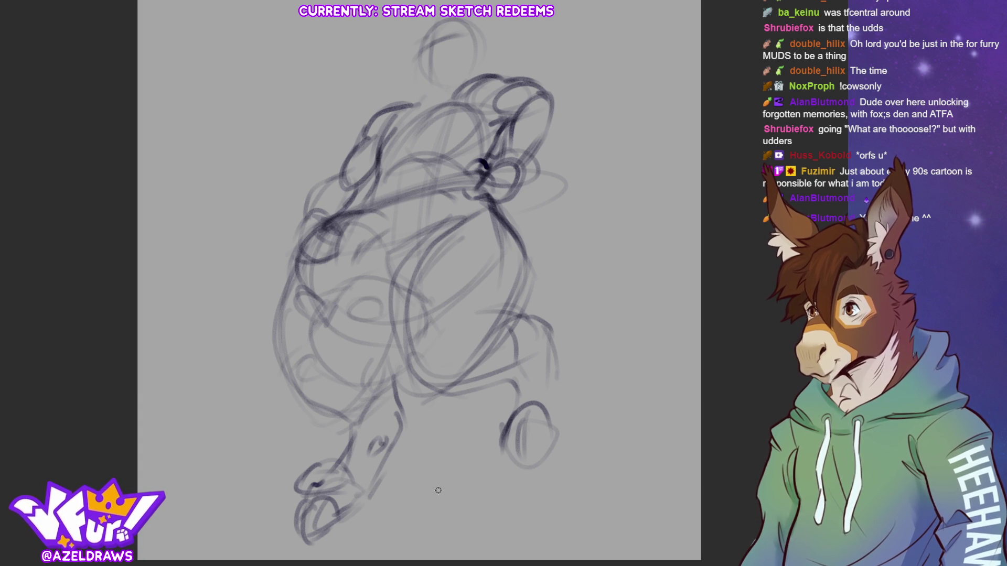
mouse_move(405, 66)
mouse_down()
mouse_move(424, 83)
mouse_move(409, 110)
mouse_up()
drag(473, 67, 469, 85)
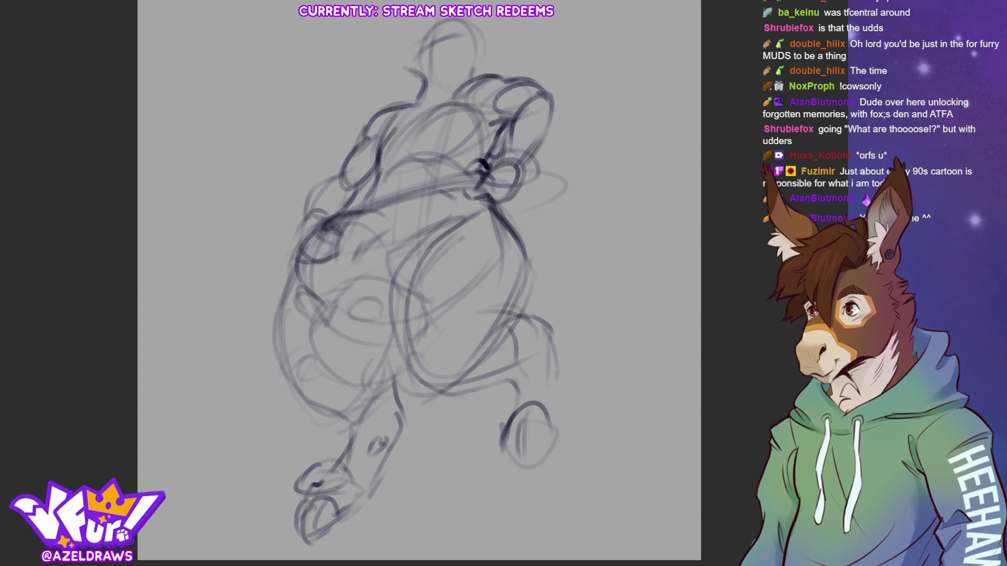
Round in the head top with a pointed right ear and a small top-left loop.
mouse_move(403, 31)
mouse_down()
mouse_move(393, 52)
mouse_move(433, 49)
mouse_up()
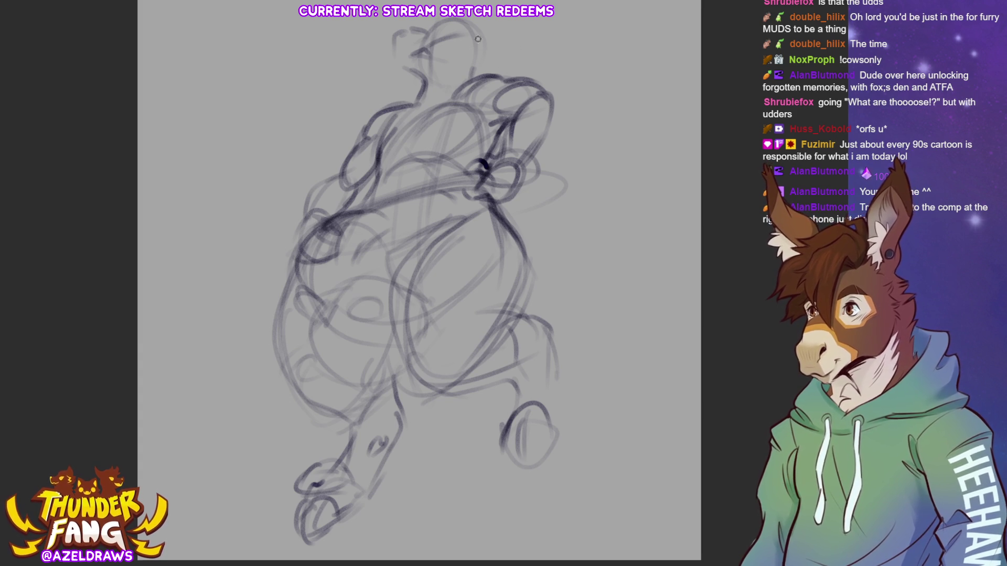
mouse_move(471, 43)
mouse_down()
mouse_move(488, 25)
mouse_move(474, 57)
mouse_up()
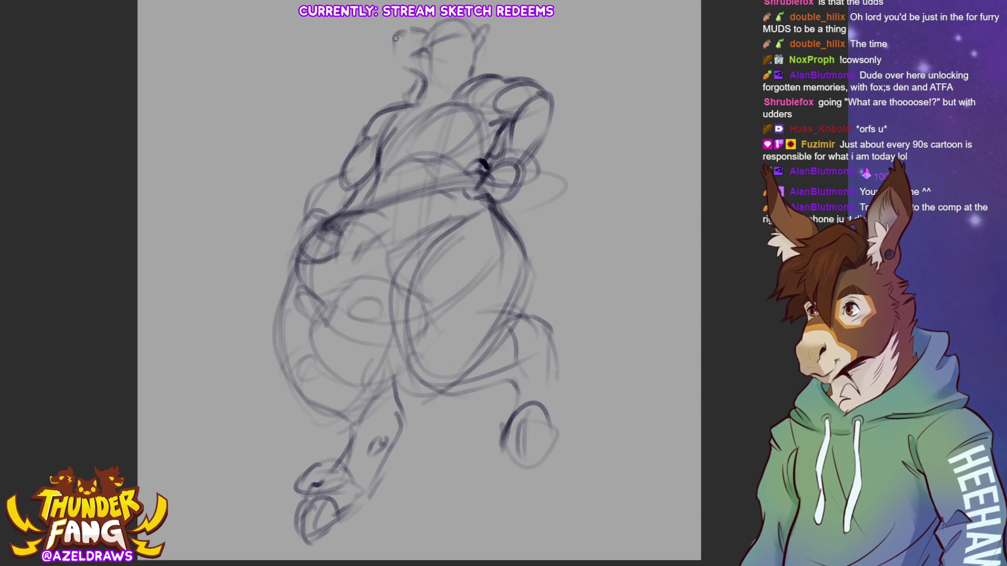
drag(412, 31, 407, 38)
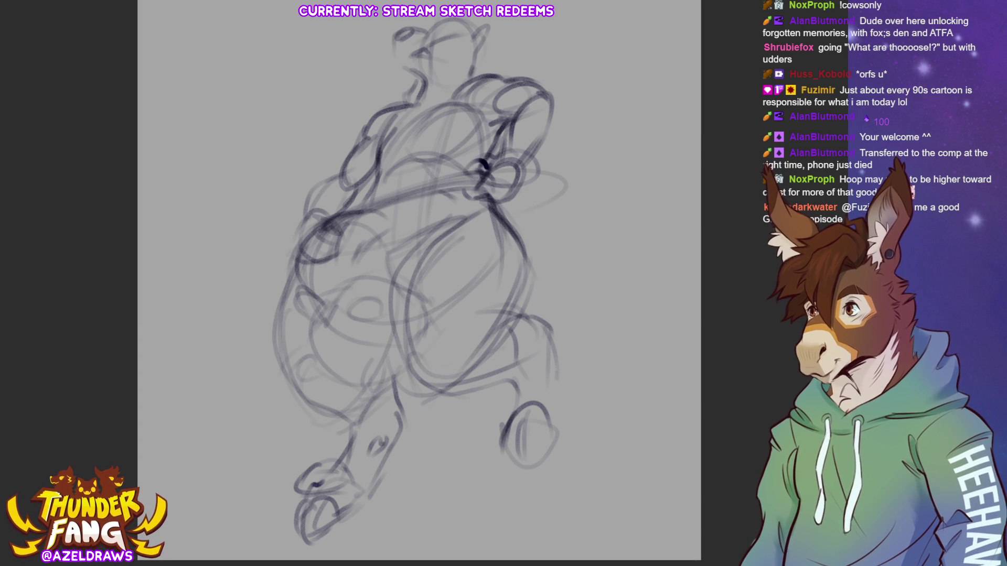
Lasso-select the right shoulder strokes, redoing a misplaced first outline.
mouse_move(368, 184)
mouse_down()
mouse_move(445, 163)
mouse_move(486, 156)
mouse_move(486, 165)
mouse_up()
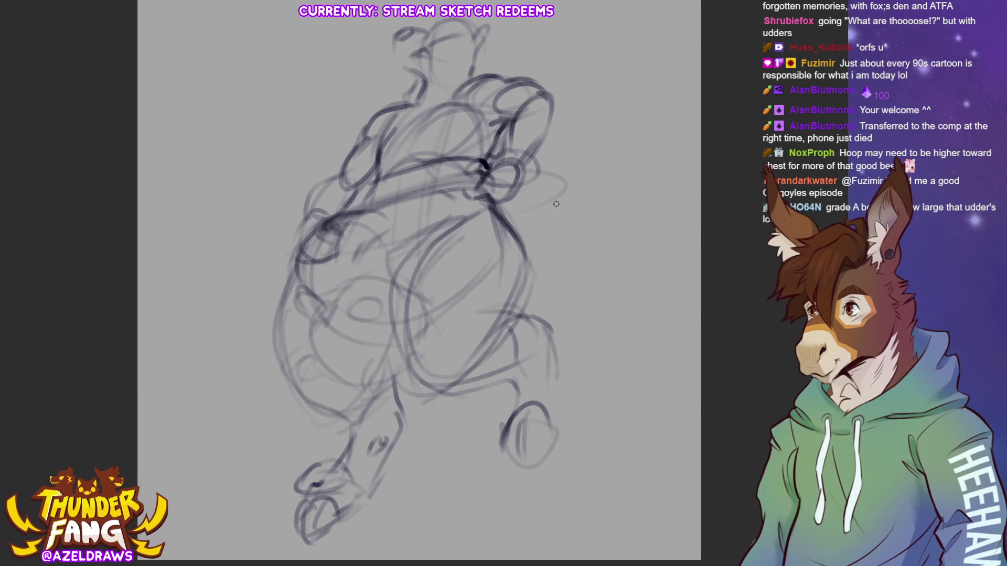
drag(488, 69, 487, 147)
key(ctrl+z)
mouse_move(496, 70)
mouse_down()
mouse_move(483, 155)
mouse_move(548, 76)
mouse_up()
Rotate and shift the shoulder slightly onto the torso, deselect, and begin darkening the hoop band.
click(552, 226)
drag(582, 178, 583, 160)
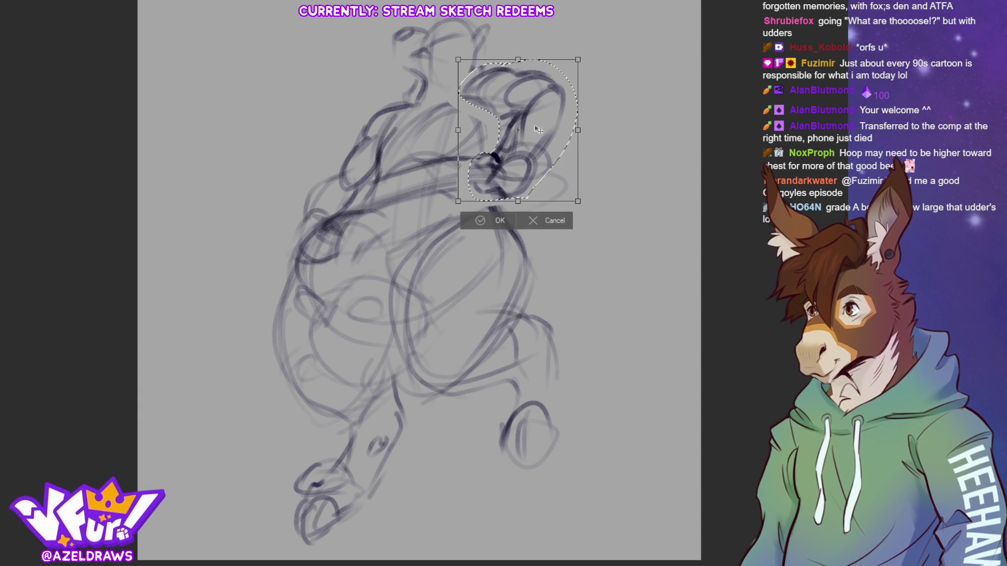
click(471, 219)
click(415, 219)
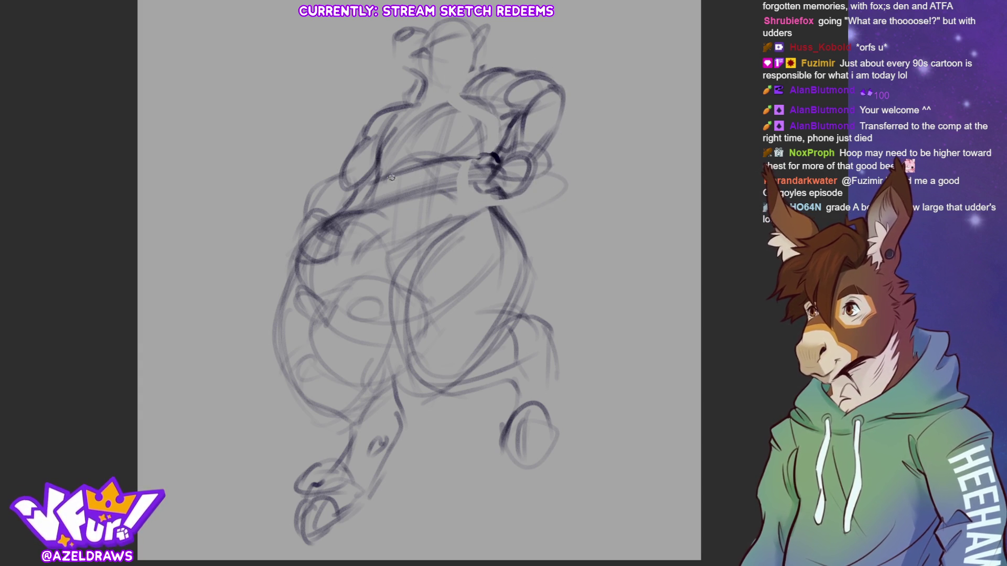
mouse_move(400, 177)
mouse_down()
mouse_move(492, 161)
mouse_move(367, 187)
mouse_move(482, 169)
mouse_up()
Darken the upper and lower hoop lines, right belly contour and strap across the torso.
drag(361, 188, 430, 176)
drag(496, 196, 530, 288)
drag(490, 196, 331, 215)
mouse_move(415, 181)
mouse_down()
mouse_move(341, 205)
mouse_move(310, 232)
mouse_up()
drag(455, 172, 472, 186)
drag(376, 178, 350, 190)
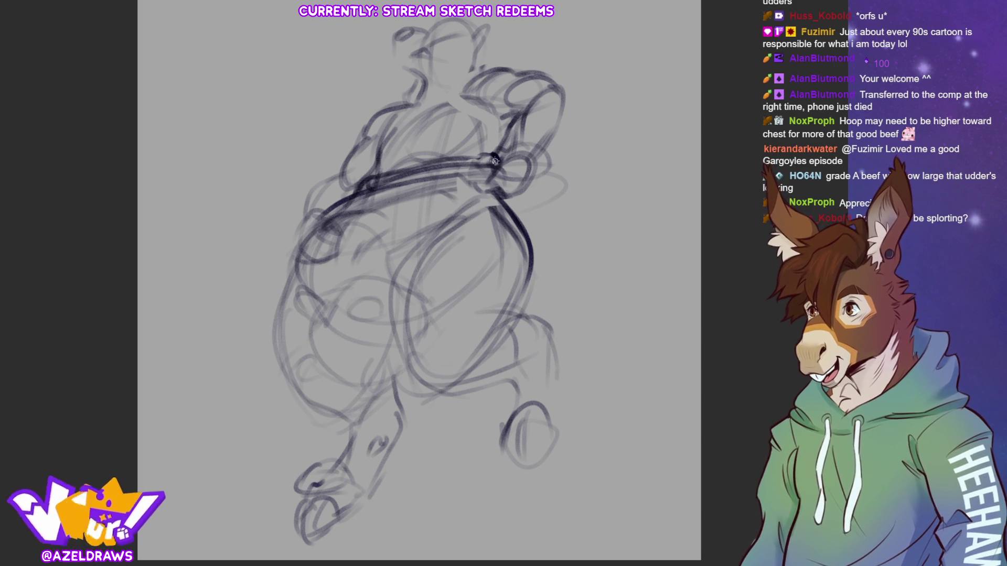
drag(362, 187, 498, 161)
mouse_move(380, 172)
mouse_down()
mouse_move(497, 152)
mouse_move(484, 160)
mouse_up()
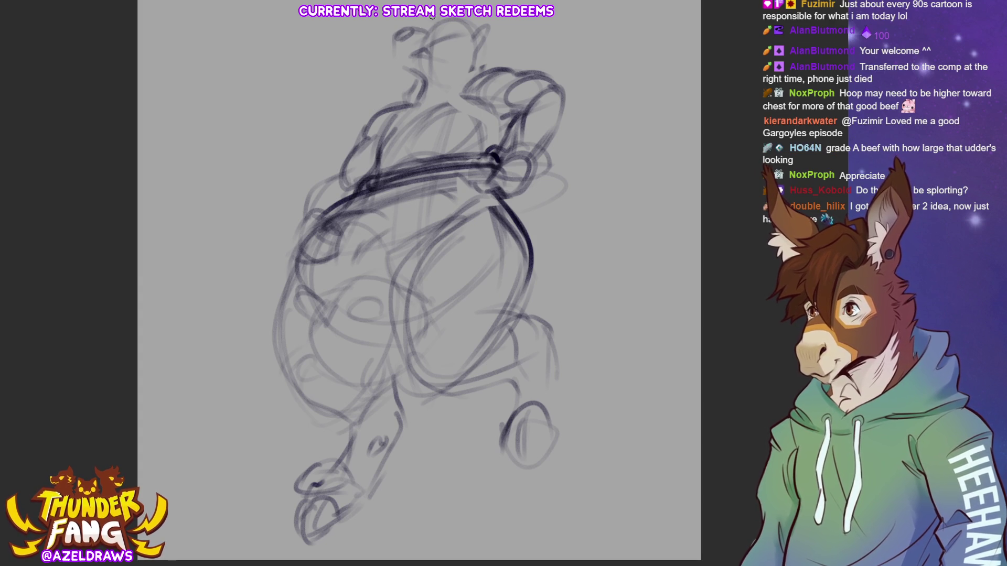
Erase the rough head strokes and redraw the head's left and right sides.
drag(438, 74, 440, 36)
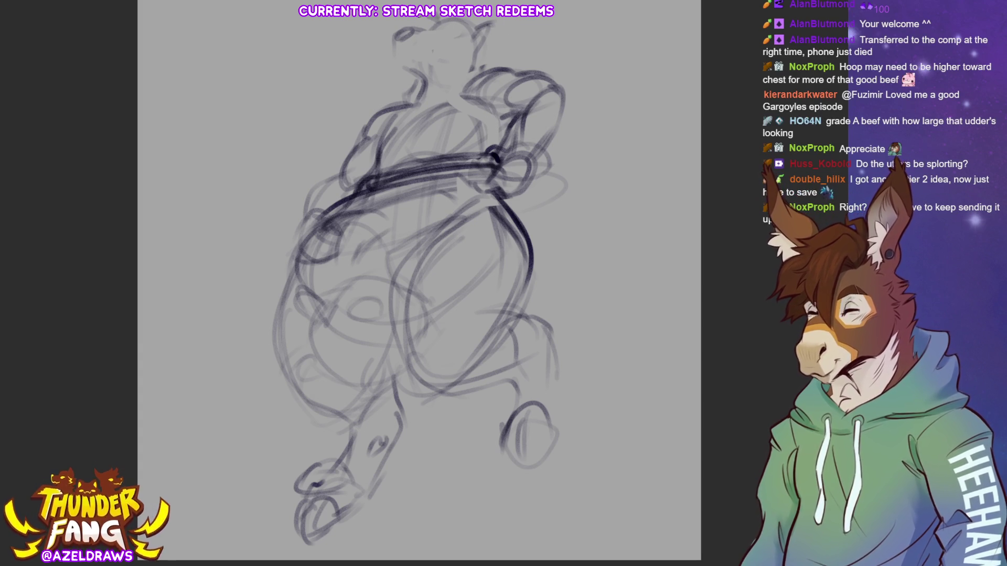
drag(397, 32, 380, 64)
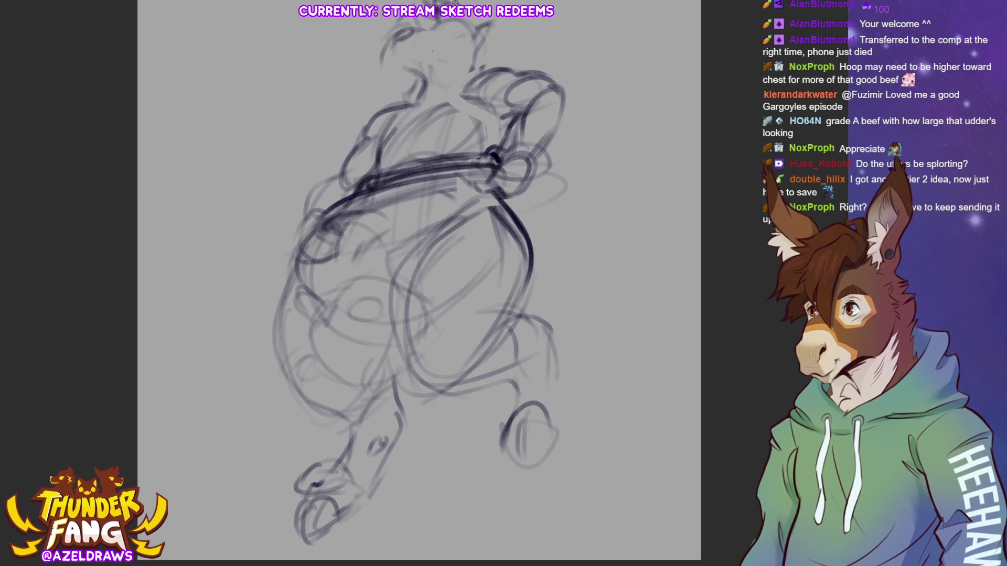
drag(490, 24, 499, 53)
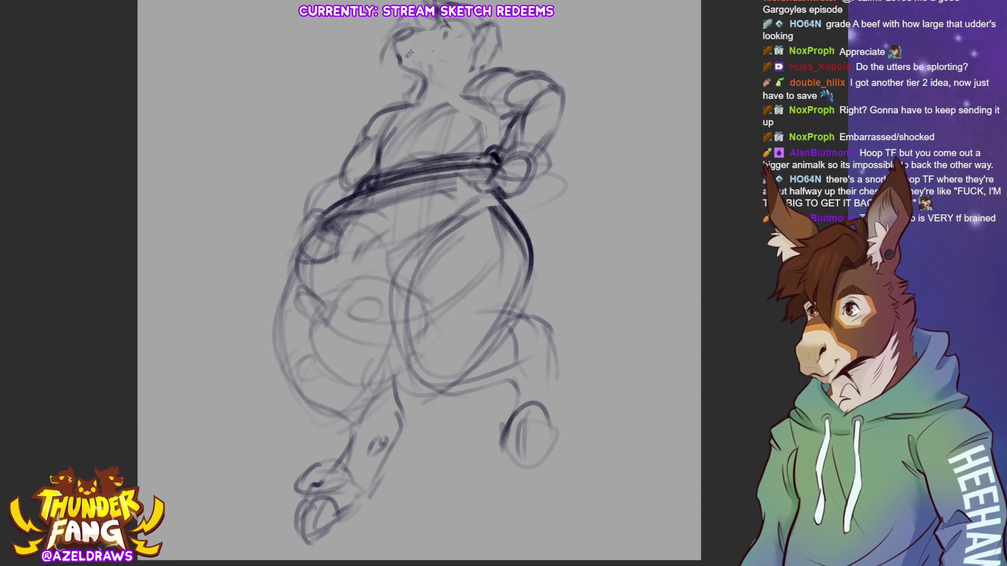
Sketch the snarling muzzle and its tip, cheek detail and the neck line.
drag(412, 50, 430, 59)
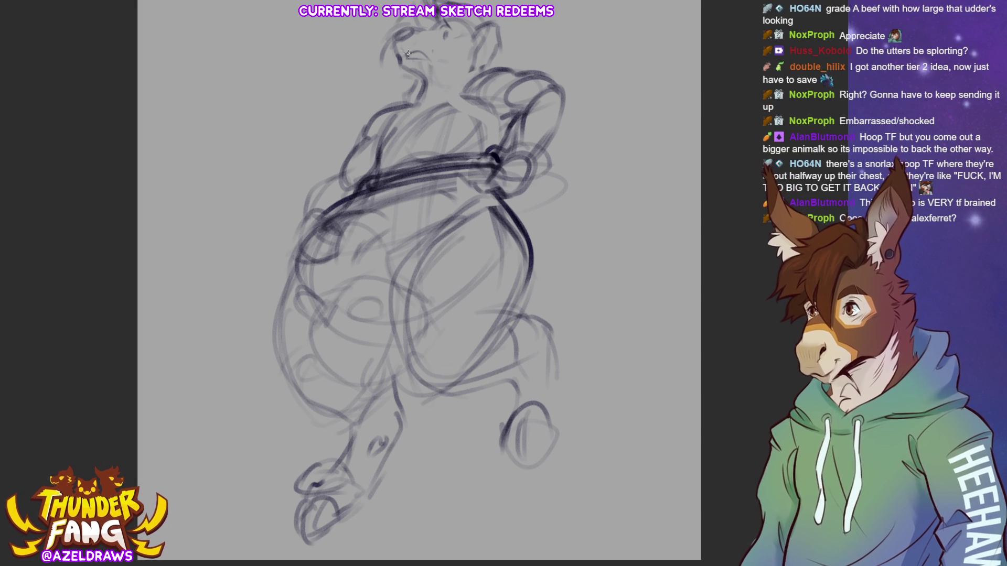
mouse_move(395, 54)
mouse_down()
mouse_move(394, 33)
mouse_move(419, 25)
mouse_up()
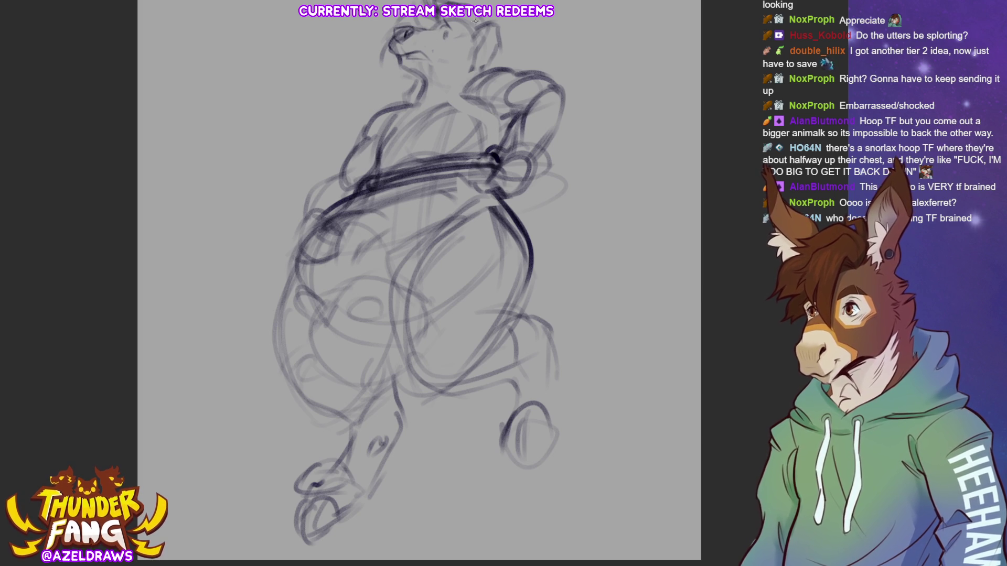
mouse_move(458, 41)
mouse_down()
mouse_move(421, 70)
mouse_move(447, 65)
mouse_up()
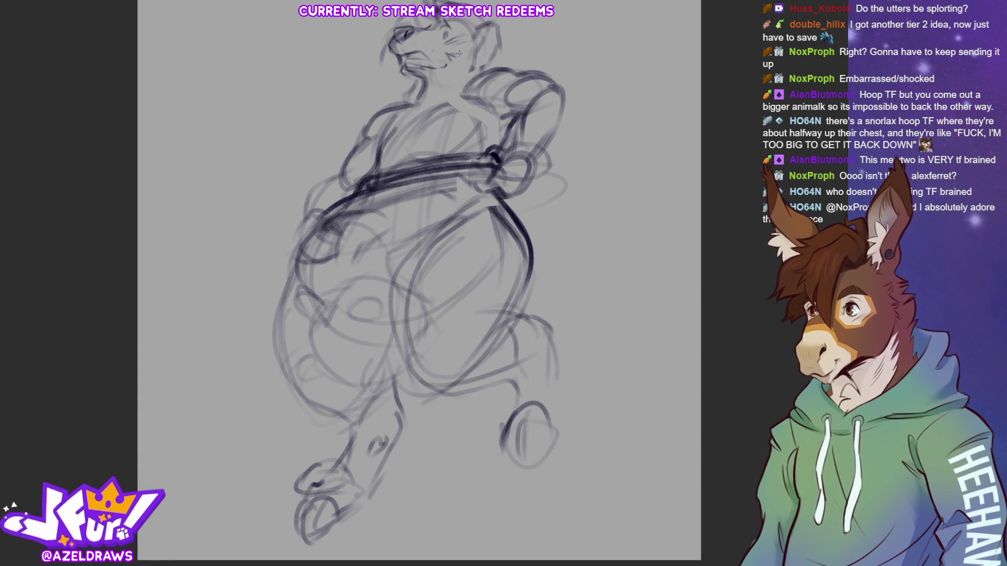
drag(421, 80, 399, 130)
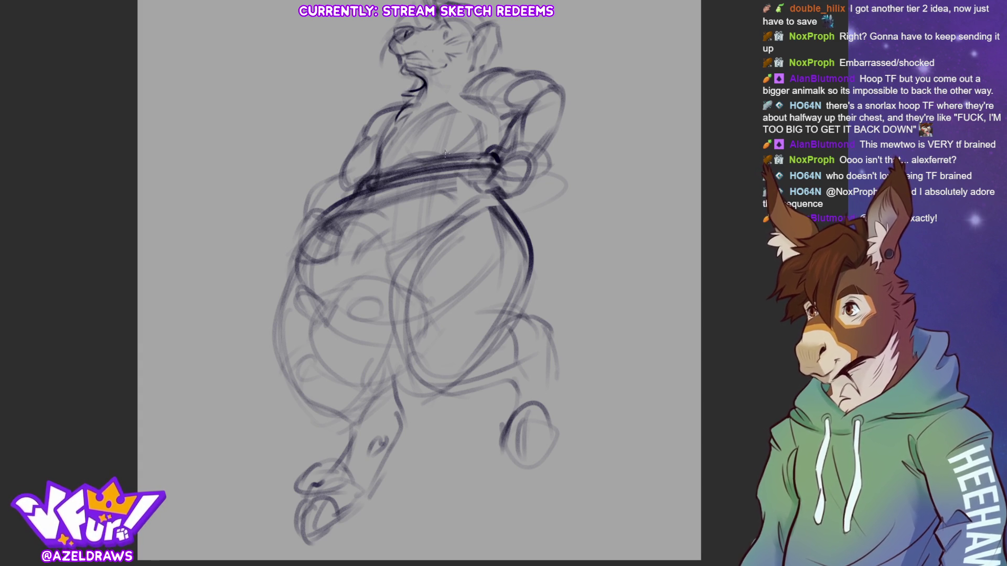
Outline the chest, the right shoulder with raised arm to the elbow, and the left shoulder.
mouse_move(397, 143)
mouse_down()
mouse_move(444, 116)
mouse_move(484, 119)
mouse_move(510, 67)
mouse_up()
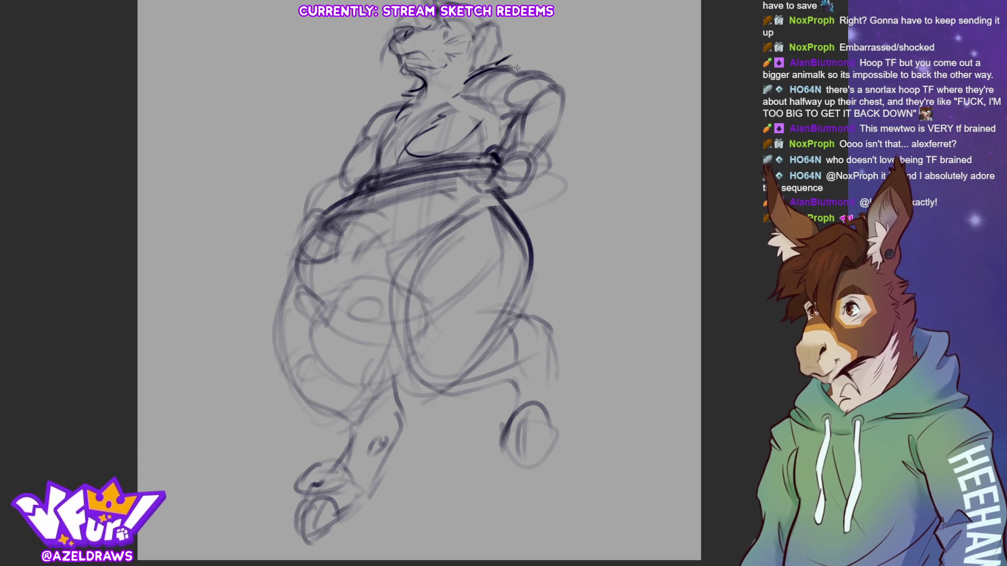
drag(476, 107, 518, 106)
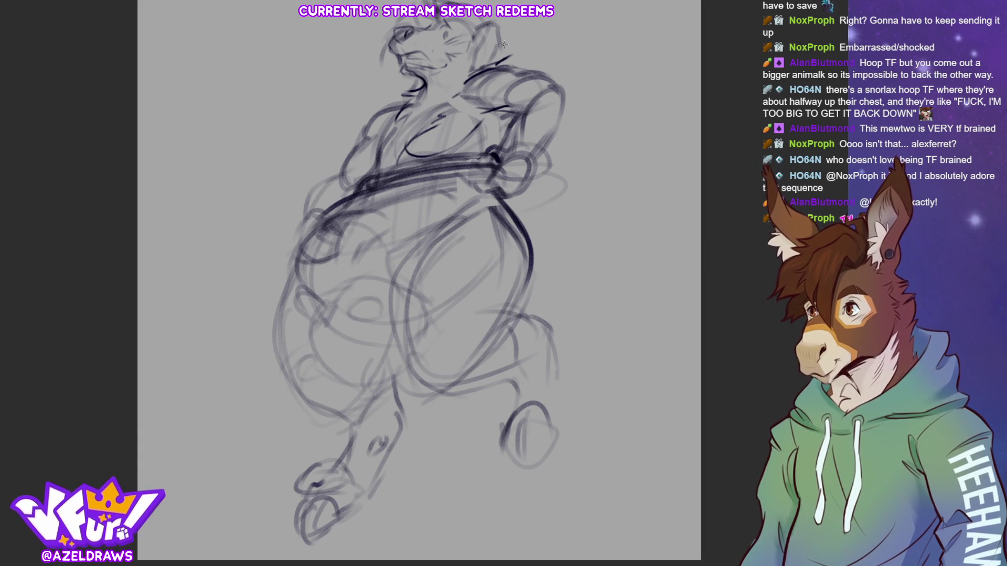
mouse_move(523, 71)
mouse_down()
mouse_move(576, 90)
mouse_move(536, 77)
mouse_move(571, 104)
mouse_move(537, 154)
mouse_up()
mouse_move(541, 87)
mouse_down()
mouse_move(526, 152)
mouse_move(514, 154)
mouse_up()
drag(505, 115, 518, 102)
mouse_move(402, 100)
mouse_down()
mouse_move(371, 108)
mouse_move(355, 143)
mouse_up()
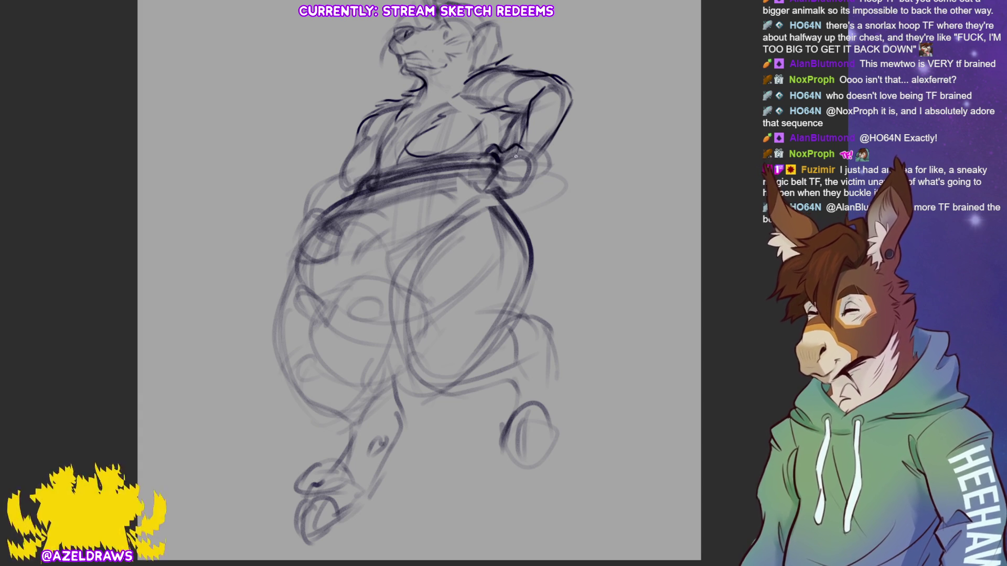
Erase the old hand by the belt, then move the lassoed raised arm up and right.
mouse_move(523, 162)
mouse_down()
mouse_move(496, 152)
mouse_move(498, 183)
mouse_move(530, 163)
mouse_move(531, 178)
mouse_move(524, 136)
mouse_up()
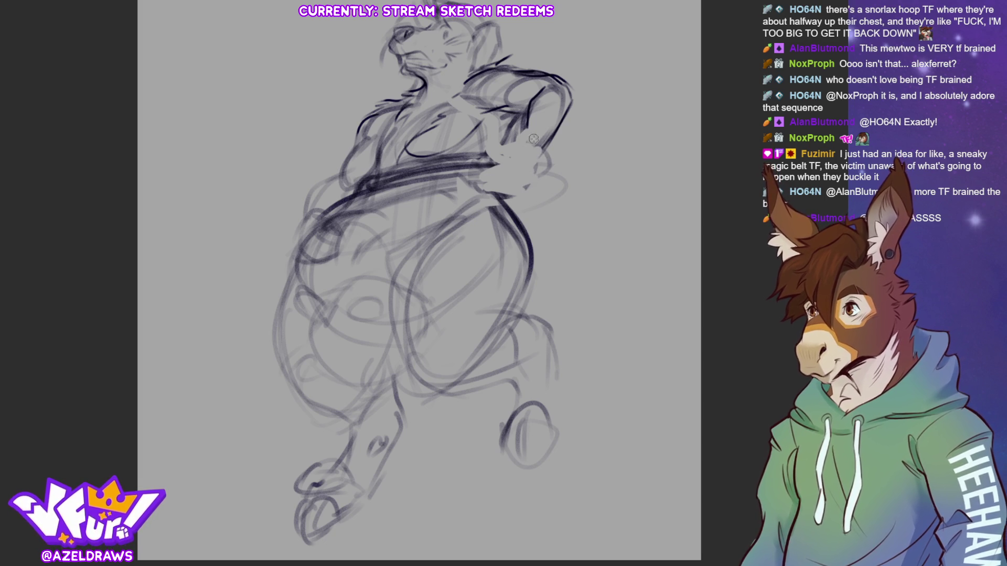
mouse_move(516, 51)
mouse_down()
mouse_move(459, 79)
mouse_move(518, 129)
mouse_move(574, 97)
mouse_move(516, 53)
mouse_up()
key(ctrl+t)
drag(550, 105, 567, 89)
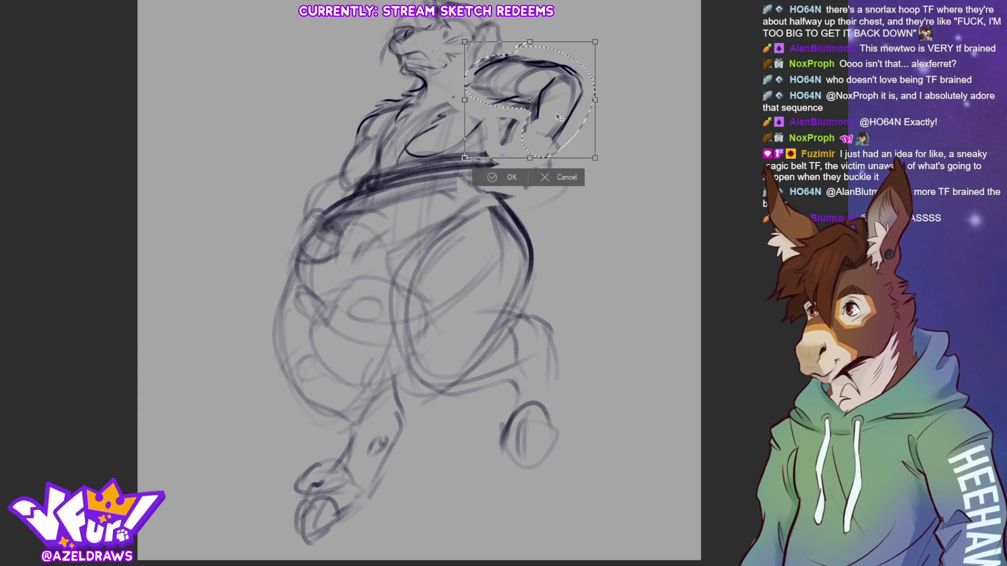
click(489, 179)
click(426, 176)
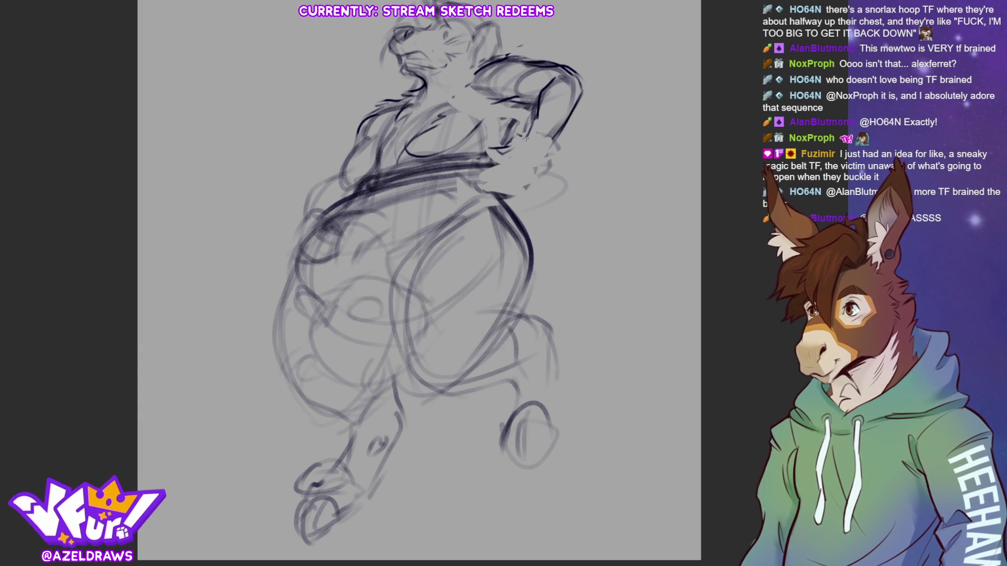
mouse_move(512, 153)
mouse_down()
mouse_move(496, 166)
mouse_move(524, 180)
mouse_up()
Draw the forearm and hand gripping the belt, and refine the ear.
drag(551, 140, 527, 183)
mouse_move(535, 116)
mouse_down()
mouse_move(523, 139)
mouse_move(423, 165)
mouse_up()
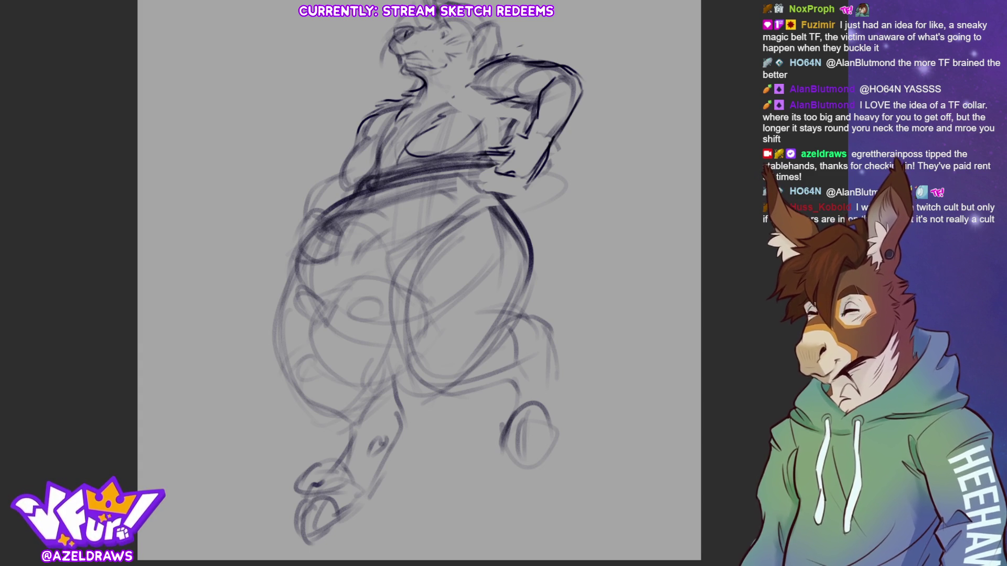
mouse_move(488, 26)
mouse_down()
mouse_move(477, 42)
mouse_move(487, 44)
mouse_up()
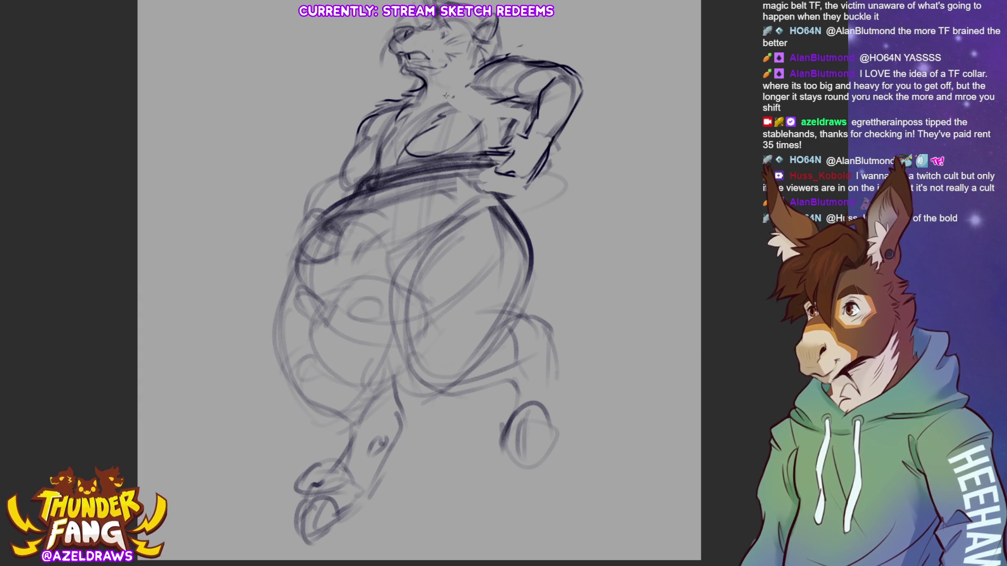
Add contour strokes to the chest, right arm, left torso side and belt loop.
drag(396, 105, 397, 149)
drag(446, 118, 498, 101)
drag(514, 105, 527, 129)
drag(395, 114, 376, 185)
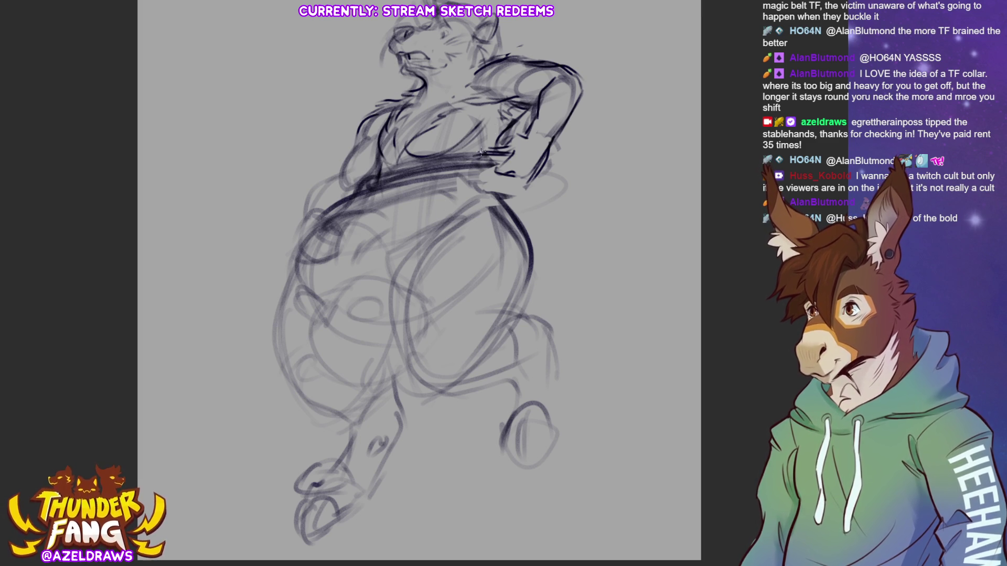
mouse_move(330, 211)
mouse_down()
mouse_move(315, 267)
mouse_move(322, 234)
mouse_move(335, 245)
mouse_move(340, 225)
mouse_move(319, 250)
mouse_up()
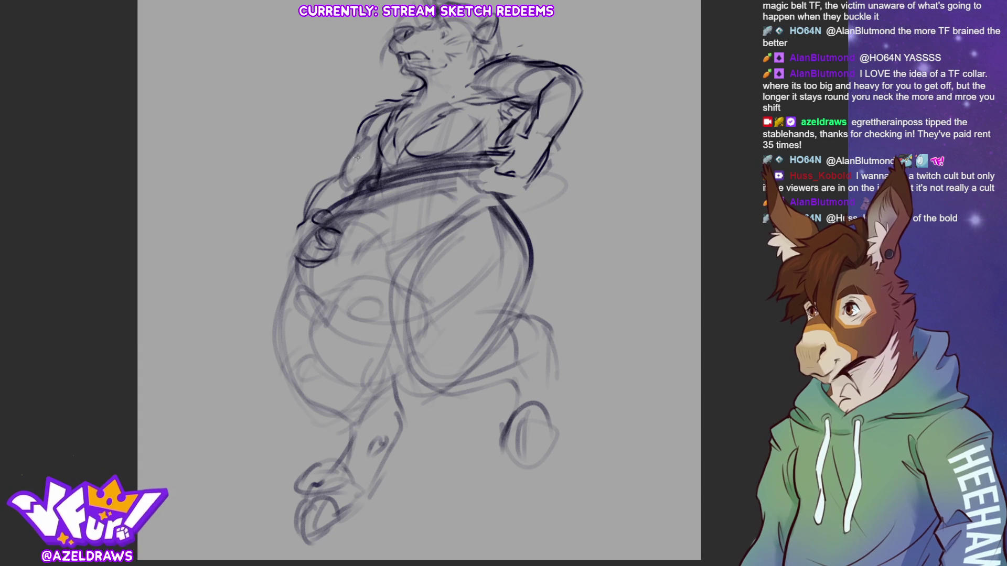
mouse_move(311, 239)
mouse_down()
mouse_move(292, 236)
mouse_move(313, 225)
mouse_up()
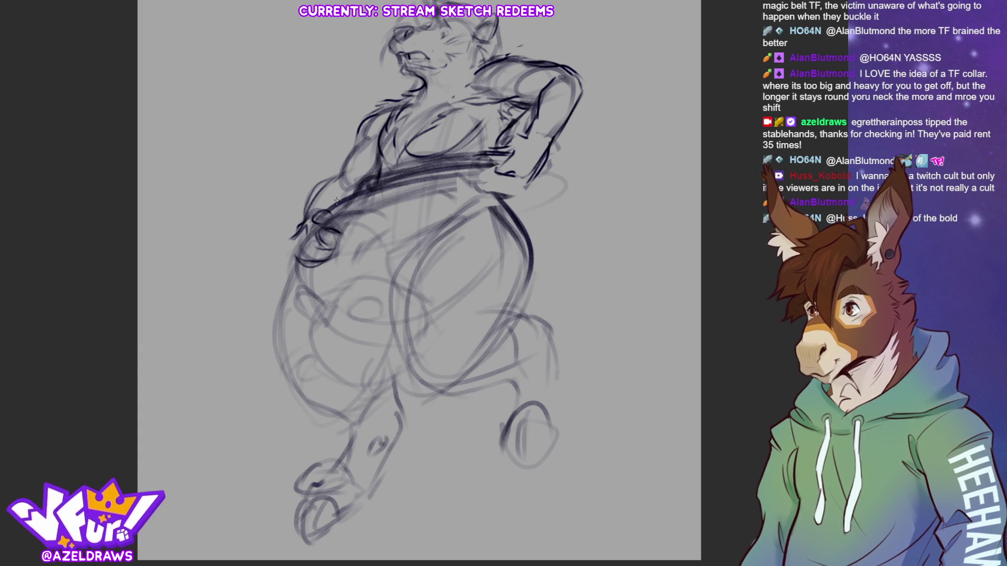
Reinforce the left shoulder and draw a tail sweeping from the hip to a pointed tip.
mouse_move(385, 105)
mouse_down()
mouse_move(354, 142)
mouse_move(373, 108)
mouse_up()
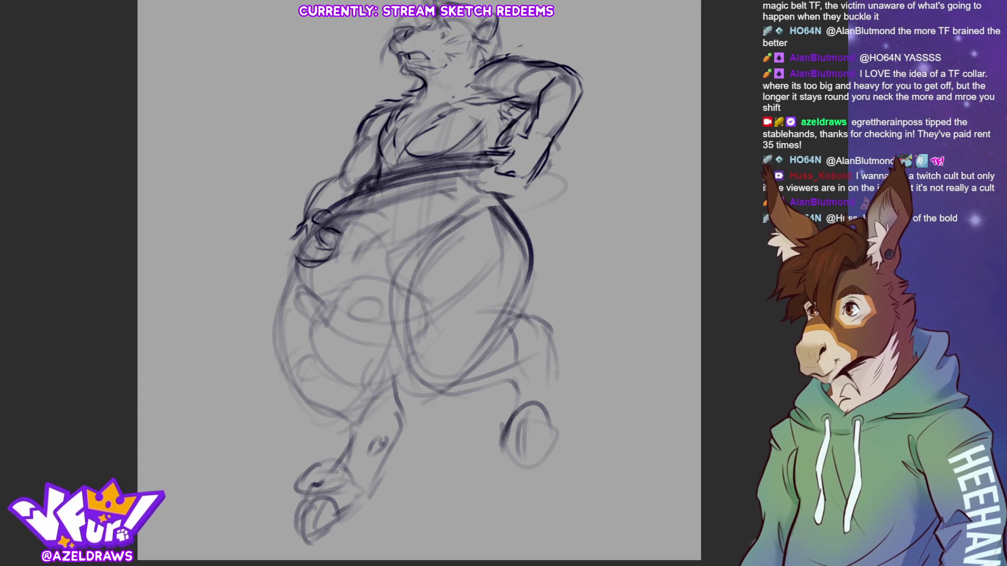
drag(521, 225, 603, 315)
mouse_move(525, 241)
mouse_down()
mouse_move(590, 308)
mouse_move(577, 299)
mouse_move(587, 319)
mouse_up()
mouse_move(557, 283)
mouse_down()
mouse_move(591, 339)
mouse_move(597, 297)
mouse_move(567, 260)
mouse_move(571, 316)
mouse_up()
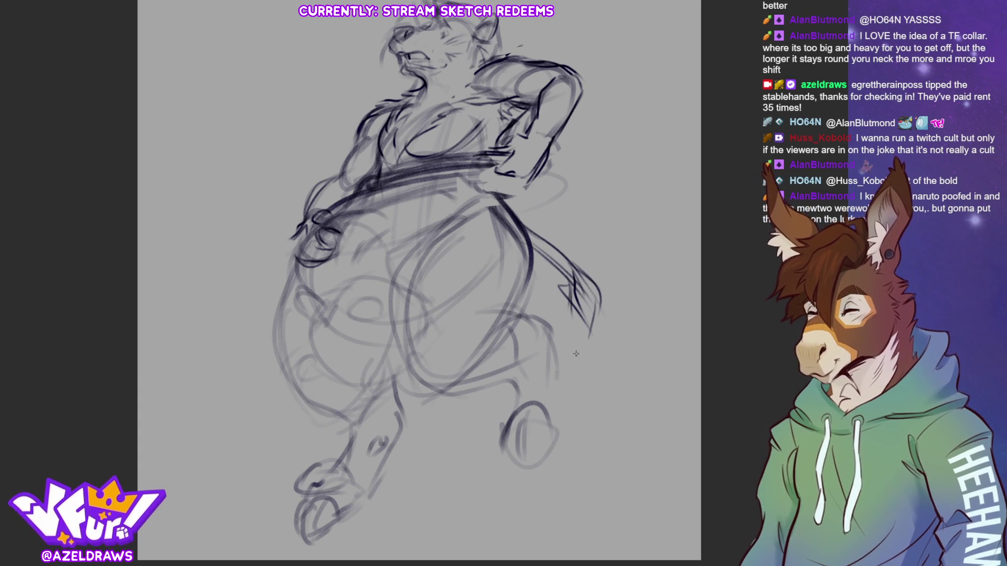
Firm up the right hip, inner and lower thigh, right knee and left belly outline.
drag(526, 287, 537, 321)
drag(522, 282, 496, 346)
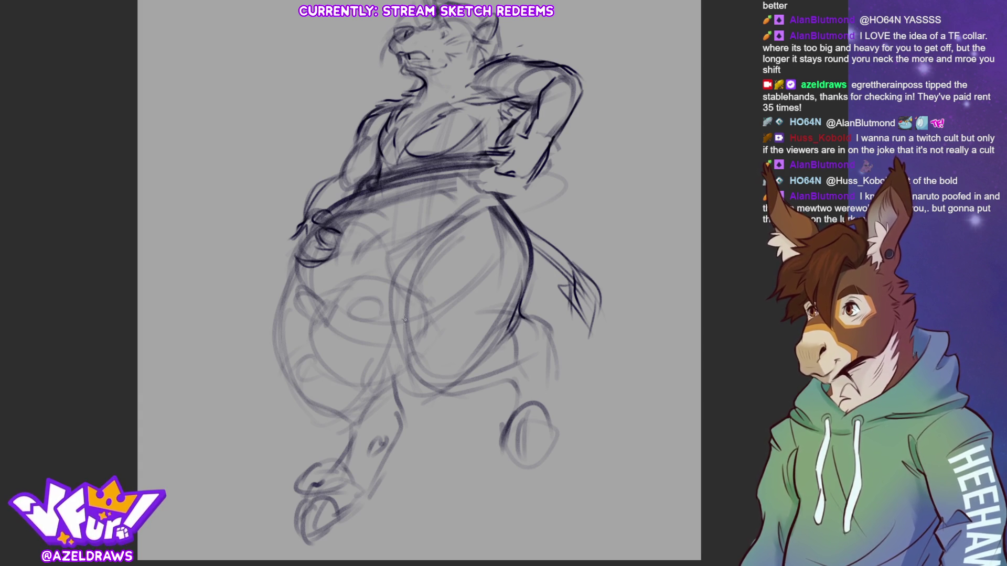
mouse_move(421, 238)
mouse_down()
mouse_move(387, 315)
mouse_move(416, 380)
mouse_move(519, 367)
mouse_up()
mouse_move(458, 382)
mouse_down()
mouse_move(525, 362)
mouse_move(546, 378)
mouse_move(519, 406)
mouse_up()
drag(550, 351, 542, 407)
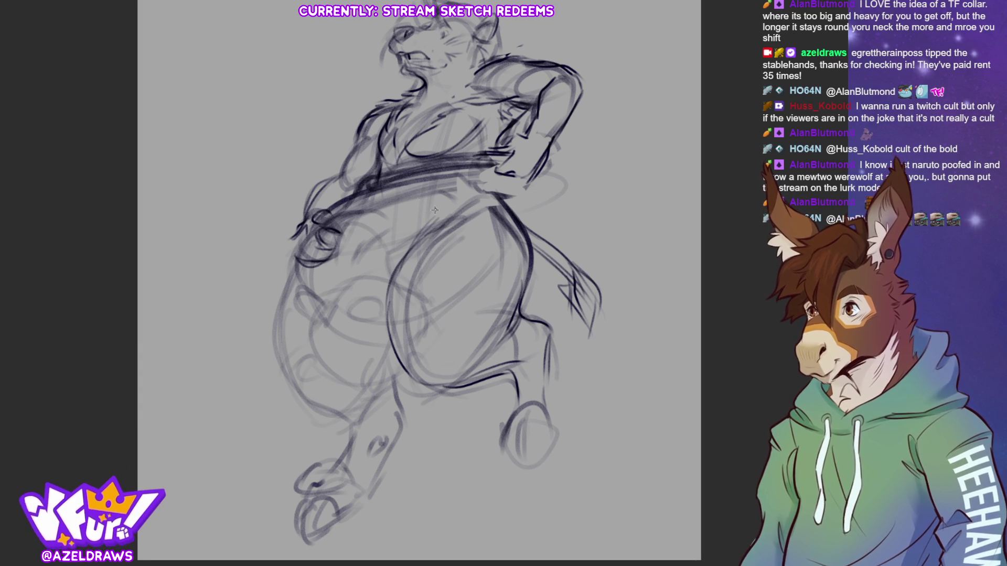
mouse_move(301, 228)
mouse_down()
mouse_move(288, 277)
mouse_move(302, 299)
mouse_up()
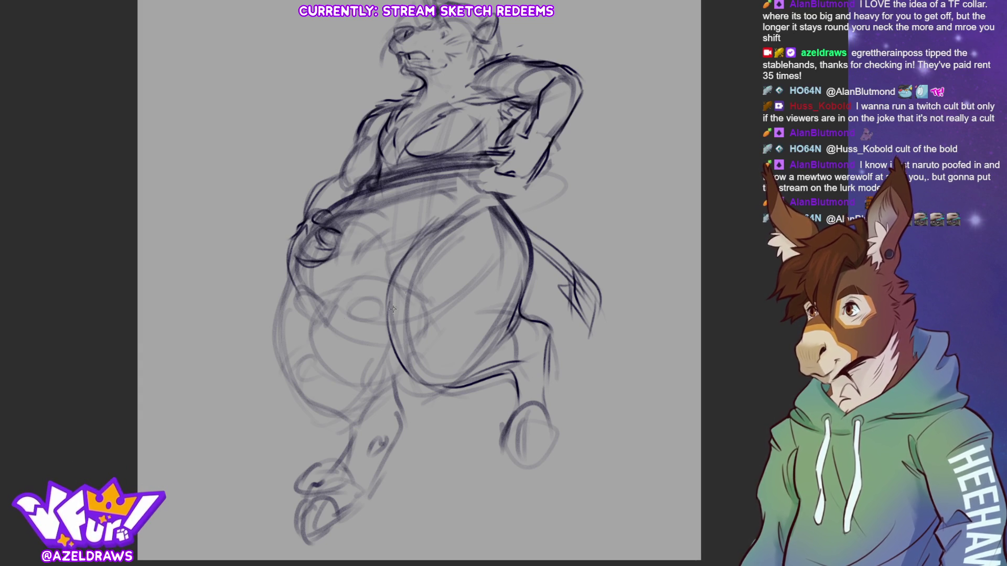
drag(422, 182, 463, 198)
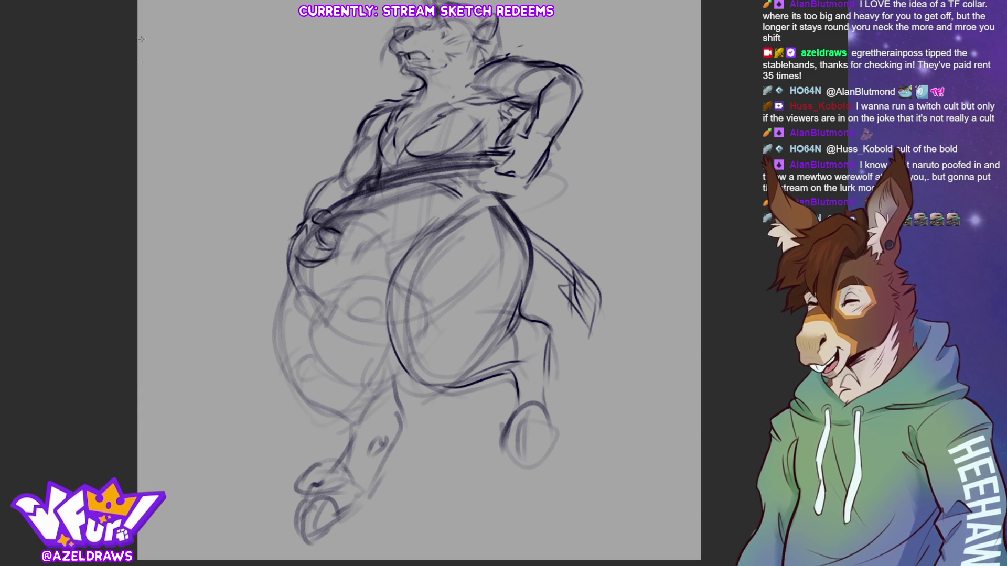
Shift the whole sketch slightly left, then darken the waistband and upper-left belly line.
key(ctrl+t)
drag(486, 284, 465, 288)
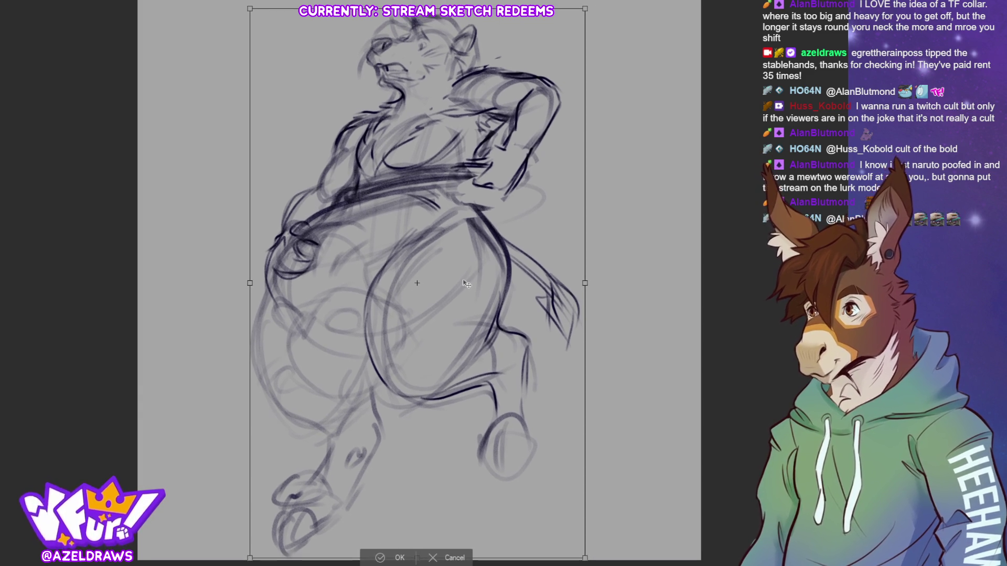
click(384, 558)
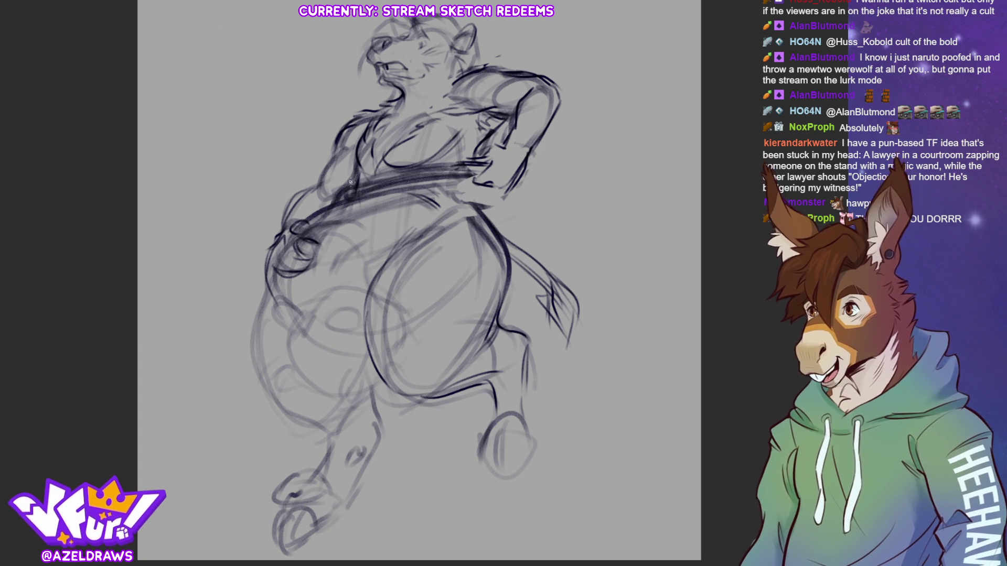
drag(341, 195, 469, 171)
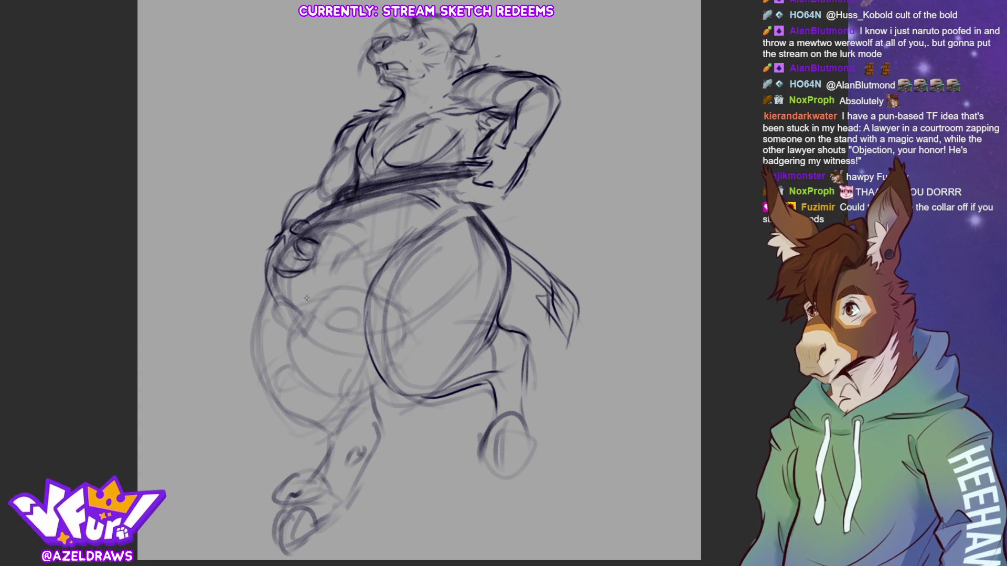
drag(305, 225, 339, 203)
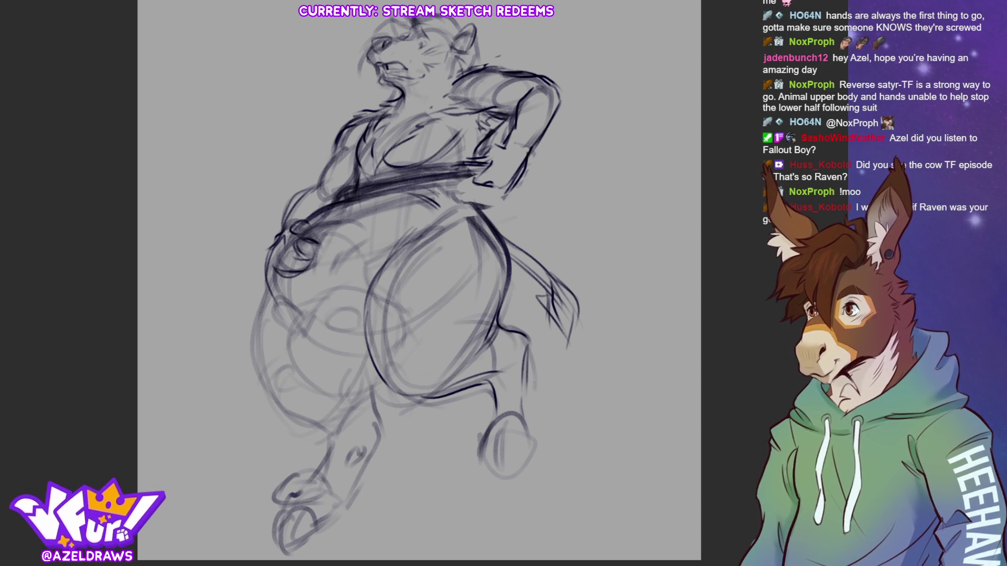
Fade the sketch lines lighter, then add a short leg stroke and darken the head's left edge.
key(5)
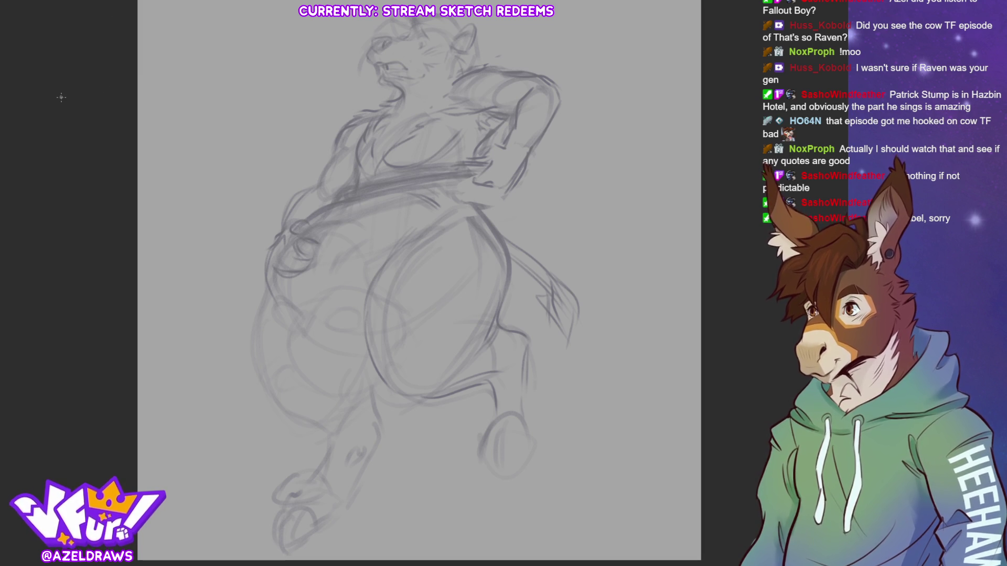
drag(302, 224, 292, 237)
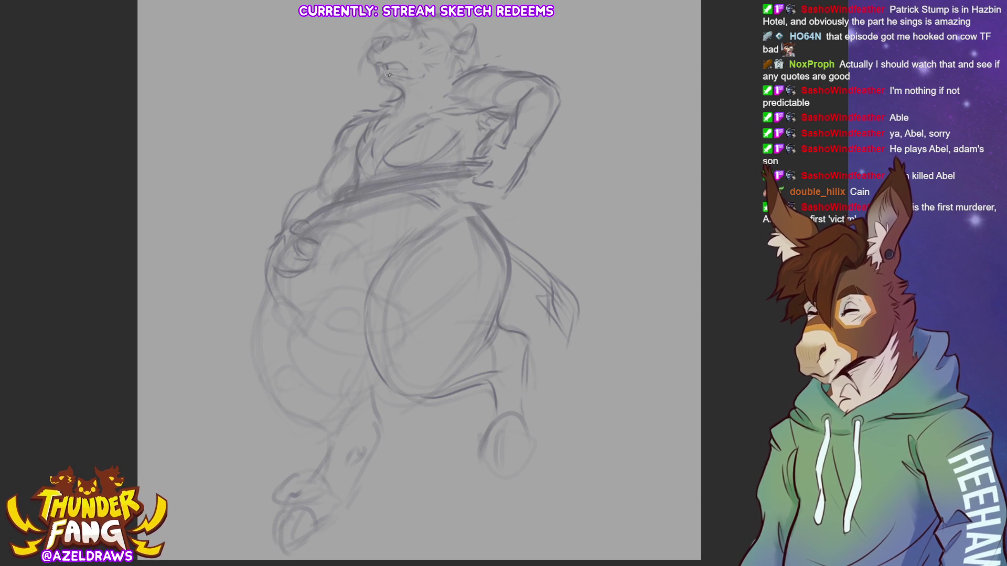
drag(372, 39, 372, 66)
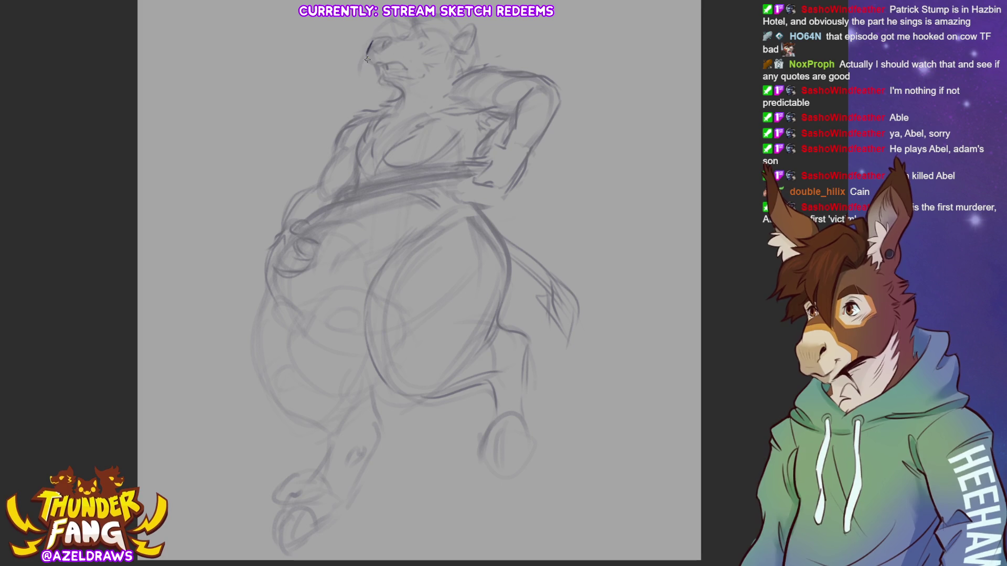
Undo stray strokes, redraw the head's left edge darker and define the mouth and jaw.
key(ctrl+z)
drag(332, 57, 288, 120)
key(ctrl+z)
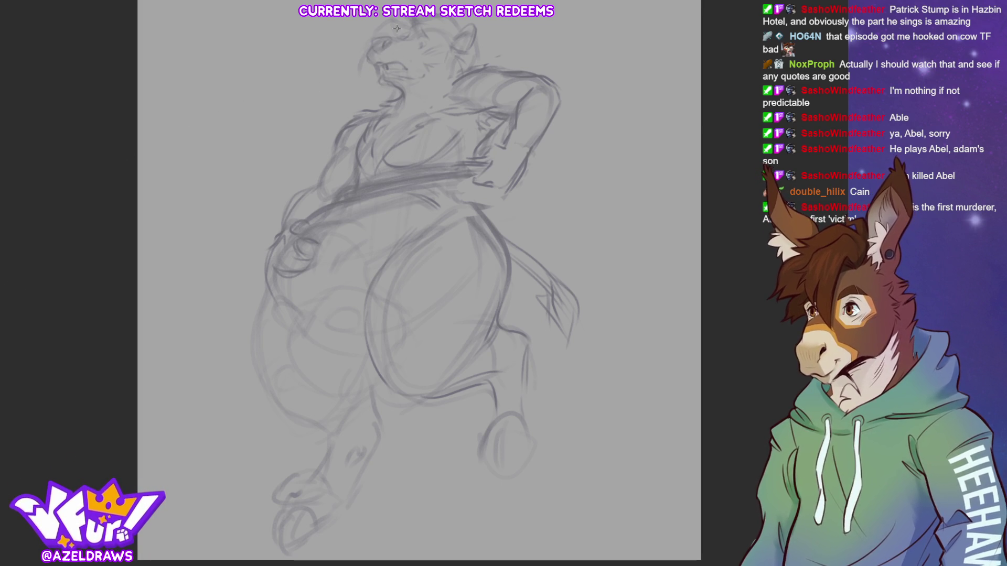
mouse_move(375, 39)
mouse_down()
mouse_move(367, 58)
mouse_move(377, 65)
mouse_up()
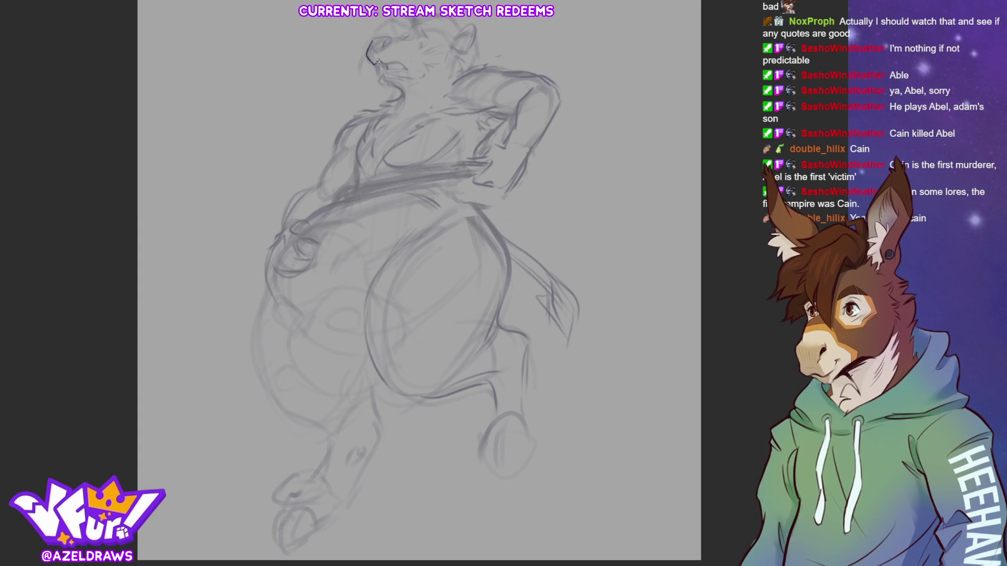
mouse_move(381, 62)
mouse_down()
mouse_move(405, 76)
mouse_move(386, 67)
mouse_up()
Add mouth and chin detail, hatch the jaw, detail the cheek and ear, and darken the nose.
mouse_move(378, 77)
mouse_down()
mouse_move(380, 94)
mouse_move(398, 90)
mouse_move(393, 78)
mouse_move(422, 78)
mouse_move(445, 55)
mouse_up()
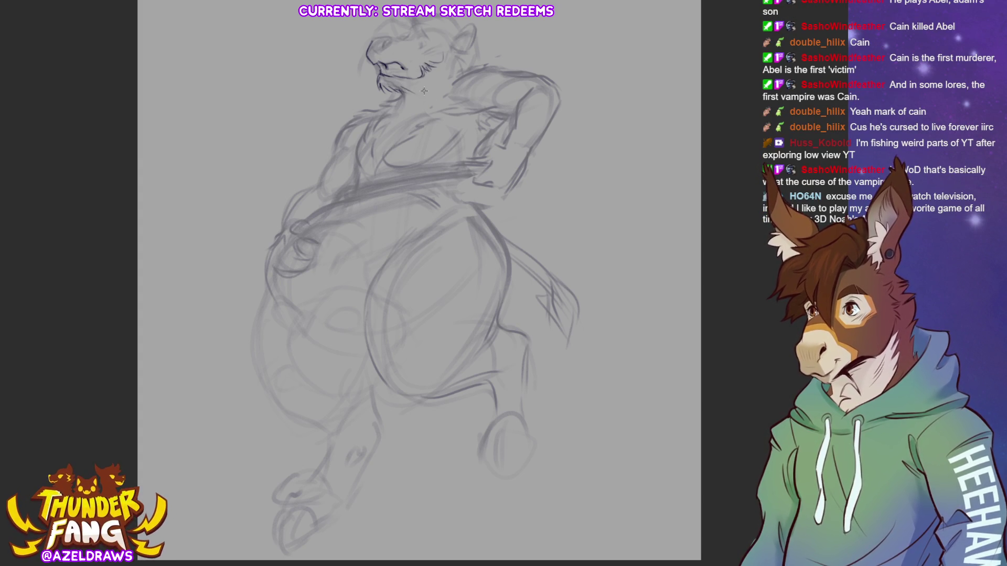
mouse_move(414, 92)
mouse_down()
mouse_move(435, 82)
mouse_move(437, 96)
mouse_move(445, 79)
mouse_move(425, 98)
mouse_up()
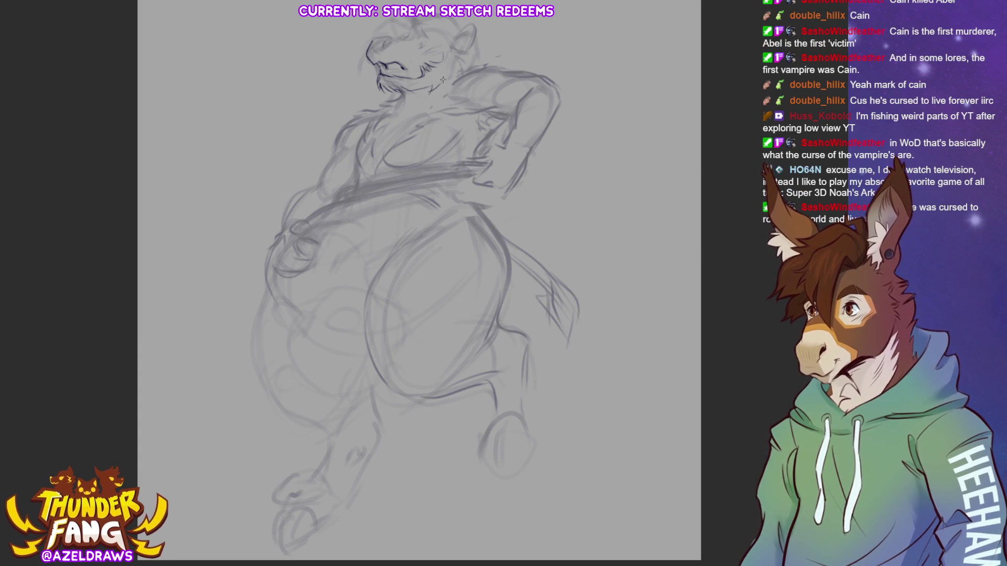
mouse_move(451, 51)
mouse_down()
mouse_move(464, 55)
mouse_move(461, 75)
mouse_up()
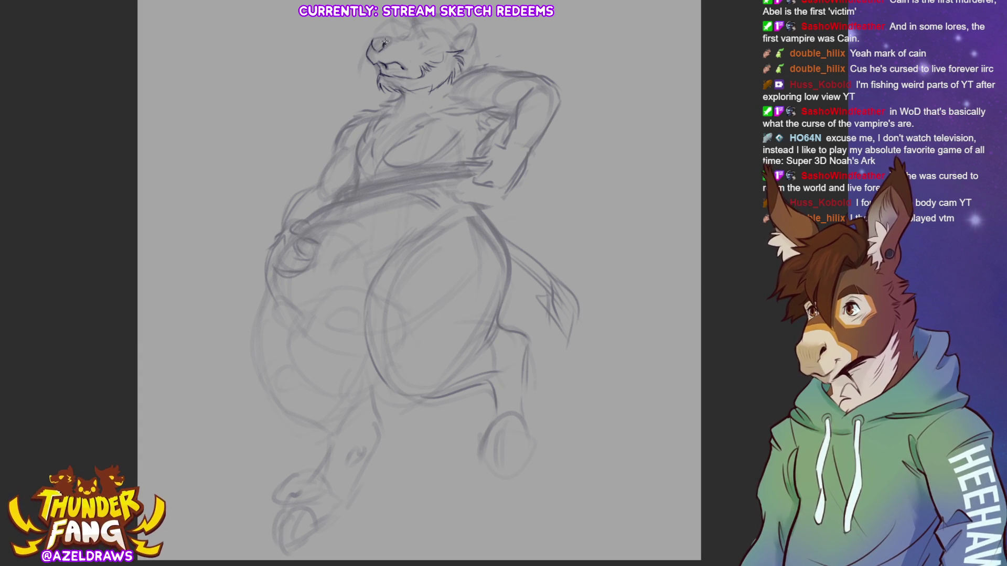
mouse_move(370, 50)
mouse_down()
mouse_move(373, 39)
mouse_move(394, 39)
mouse_up()
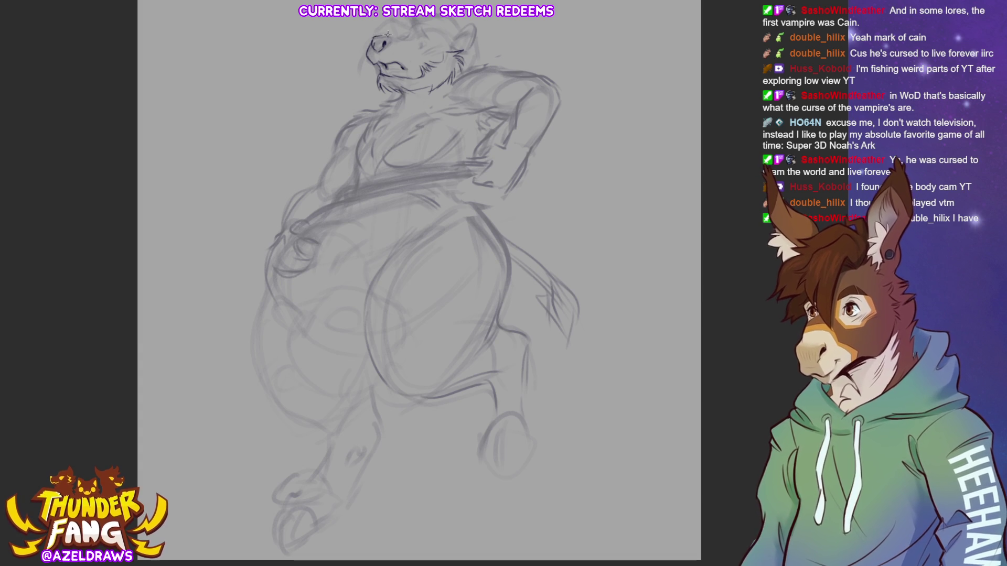
drag(384, 36, 387, 38)
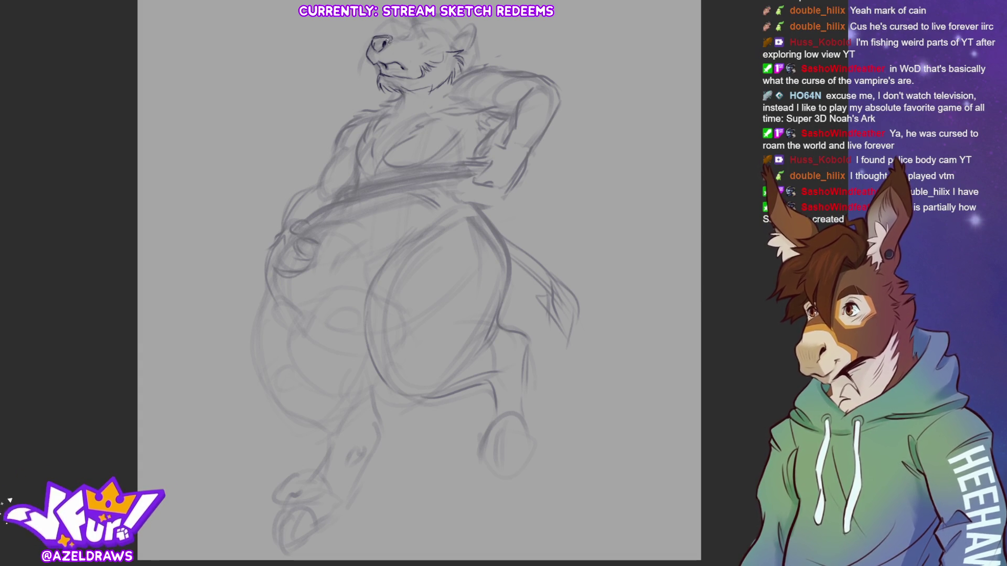
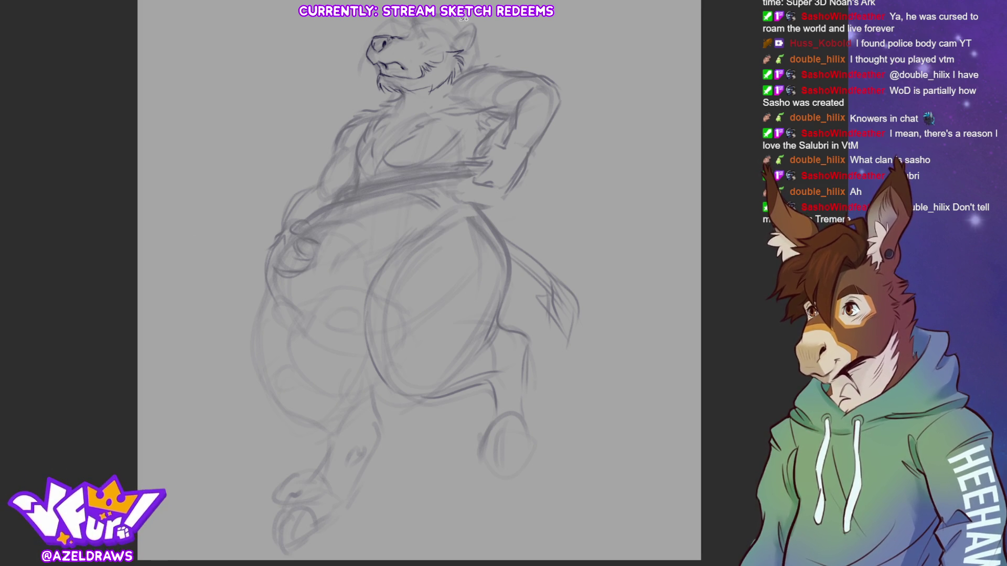
Lasso-select the character's head and transform it to reposition it within the sketch.
mouse_move(384, 18)
mouse_down()
mouse_move(463, 62)
mouse_move(489, 17)
mouse_move(472, 44)
mouse_up()
key(ctrl+t)
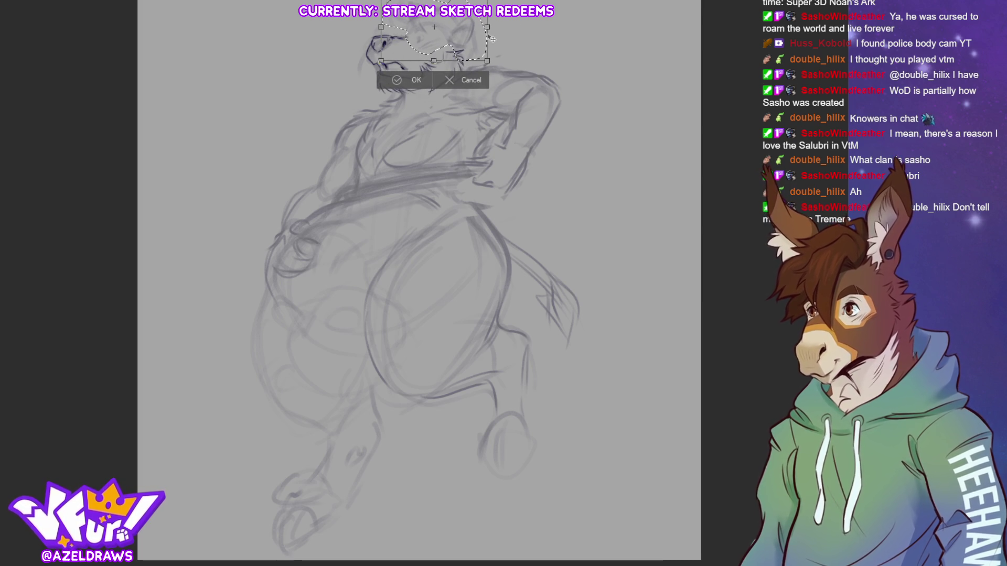
click(333, 82)
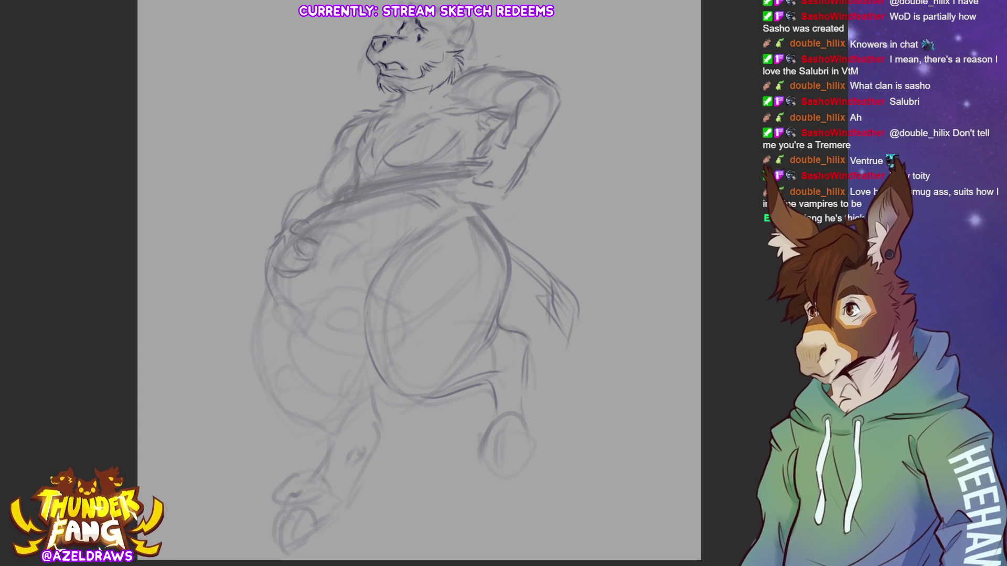
Draw a darker pointed ear, snout and brow lines, and build up the head top.
mouse_move(452, 29)
mouse_down()
mouse_move(460, 21)
mouse_move(466, 40)
mouse_up()
drag(450, 38, 460, 28)
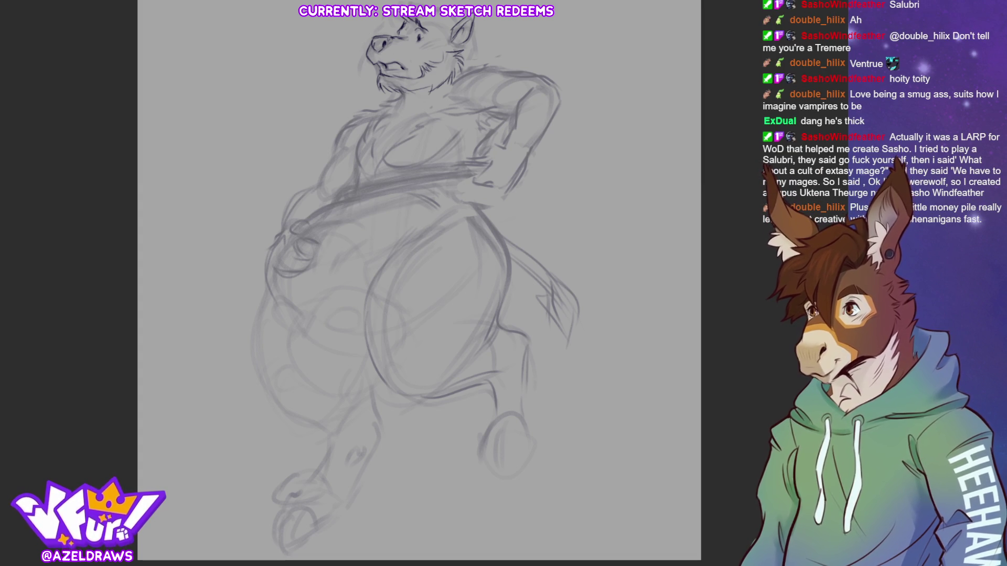
mouse_move(388, 25)
mouse_down()
mouse_move(365, 41)
mouse_move(365, 81)
mouse_move(356, 71)
mouse_move(376, 89)
mouse_up()
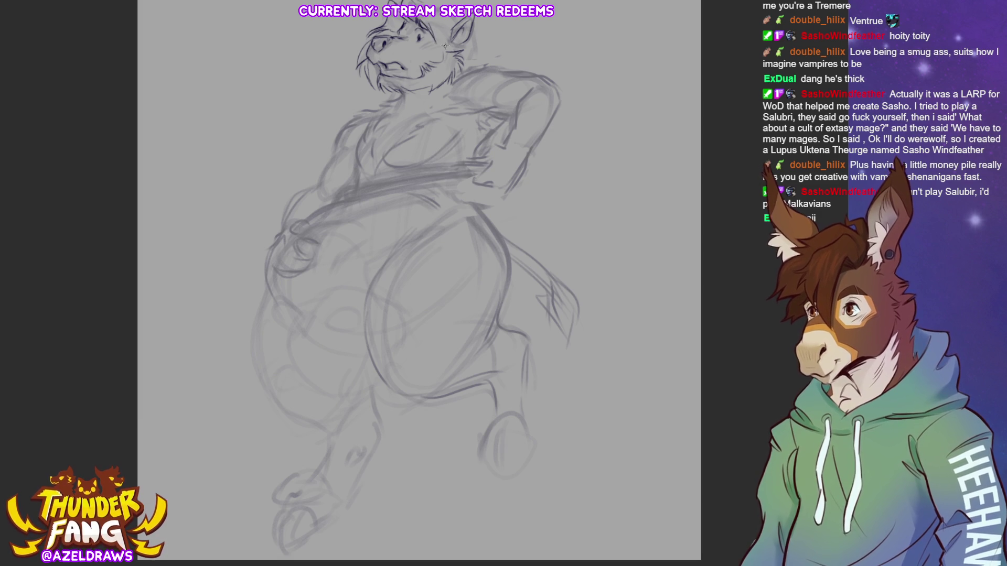
mouse_move(438, 24)
mouse_down()
mouse_move(428, 33)
mouse_move(438, 43)
mouse_up()
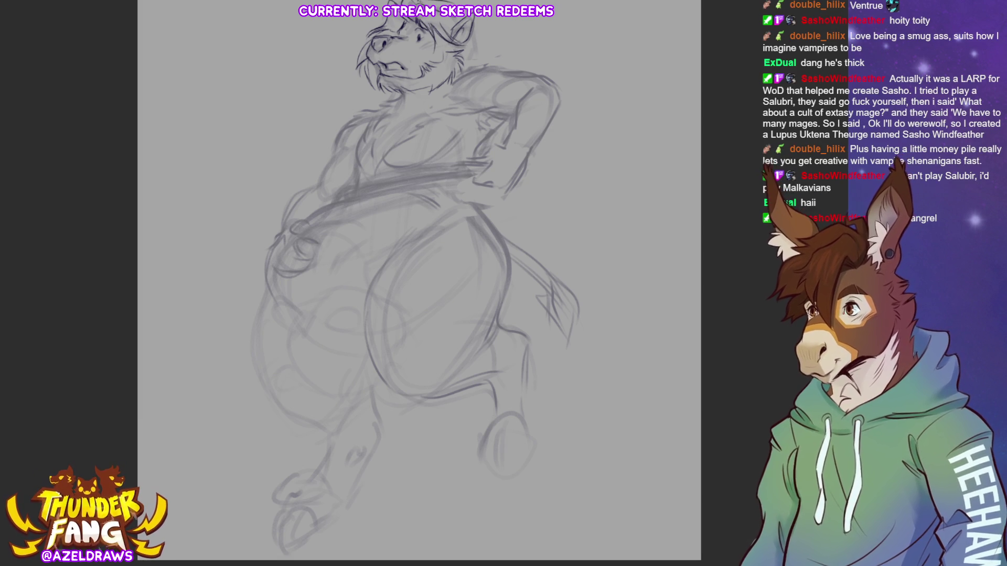
Darken the right ear outline, add fur strokes down the neck, and line under the chin.
drag(477, 30, 479, 58)
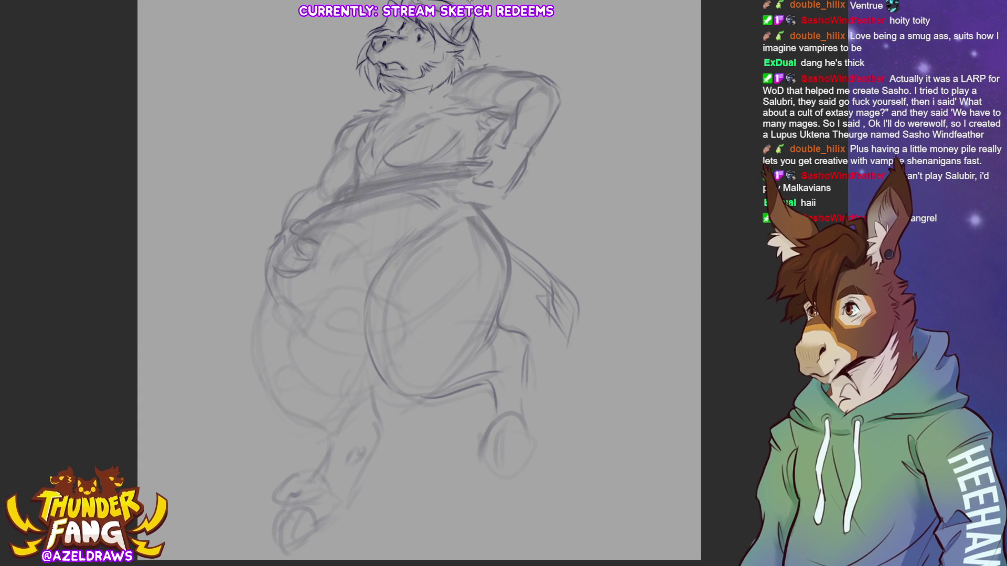
mouse_move(475, 25)
mouse_down()
mouse_move(489, 48)
mouse_move(461, 76)
mouse_up()
drag(494, 53, 481, 70)
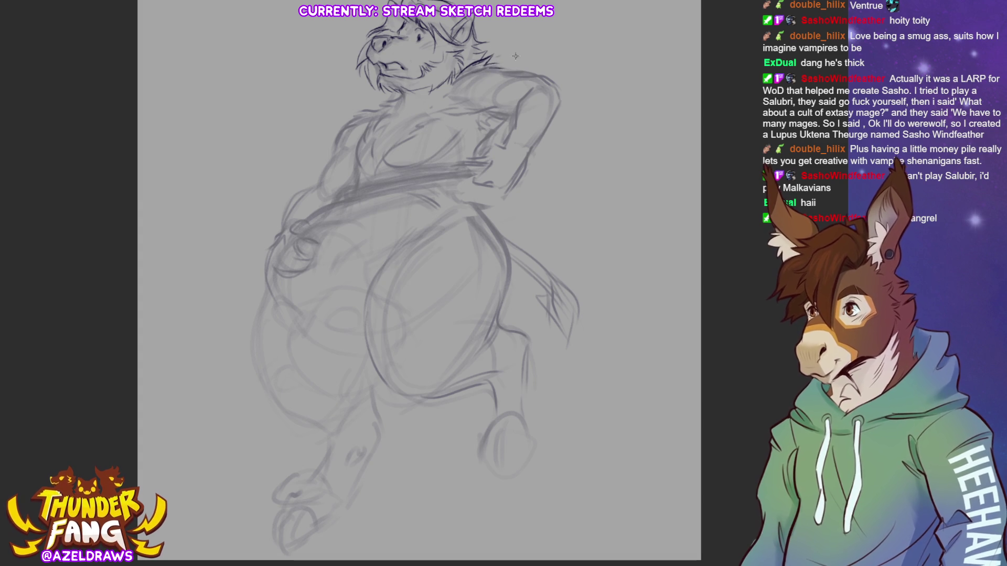
drag(403, 90, 404, 111)
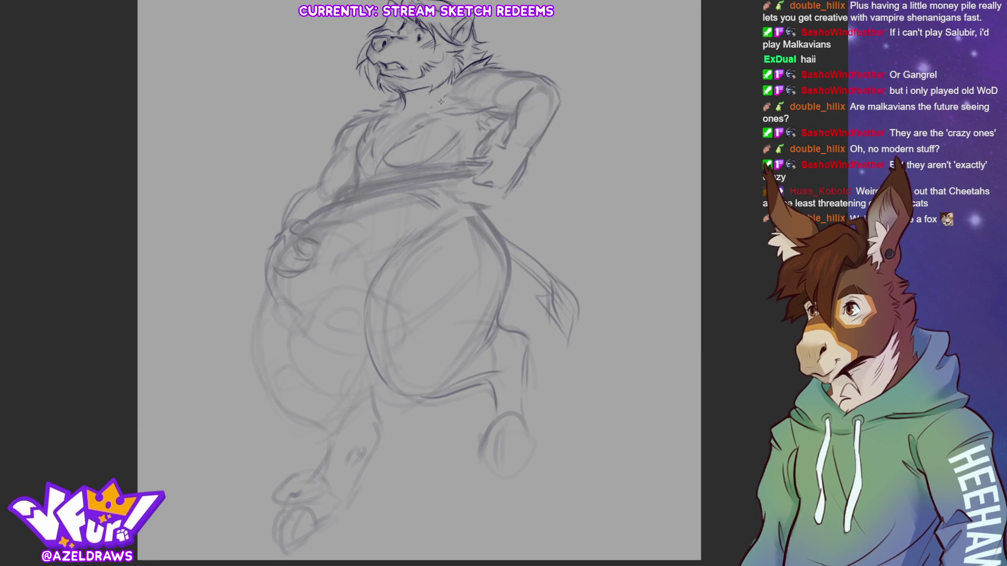
Ink the chin-to-neck line, left shoulder, shoulder fur tufts and chest contour.
mouse_move(403, 100)
mouse_down()
mouse_move(382, 113)
mouse_move(372, 160)
mouse_move(440, 121)
mouse_up()
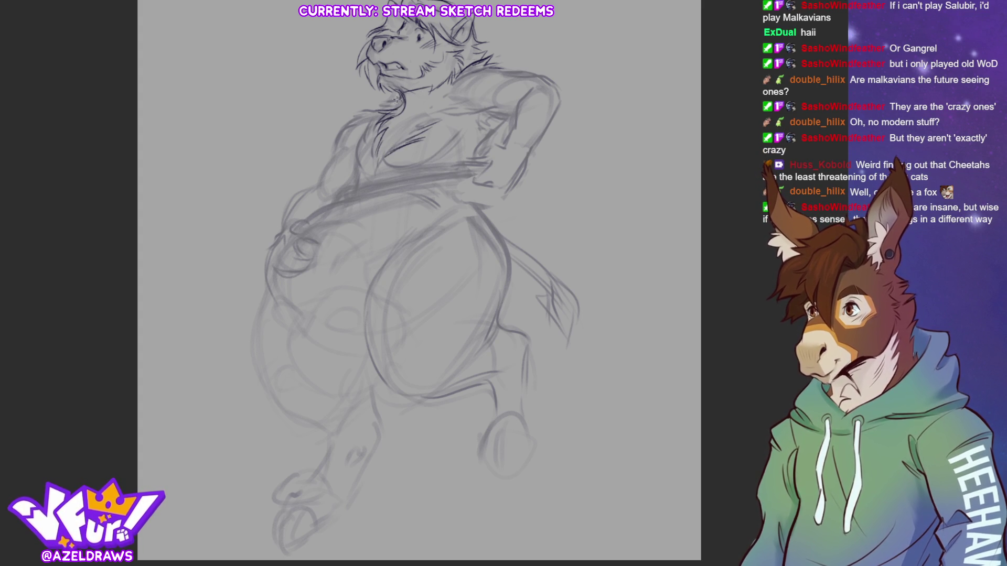
mouse_move(395, 94)
mouse_down()
mouse_move(351, 112)
mouse_move(333, 149)
mouse_up()
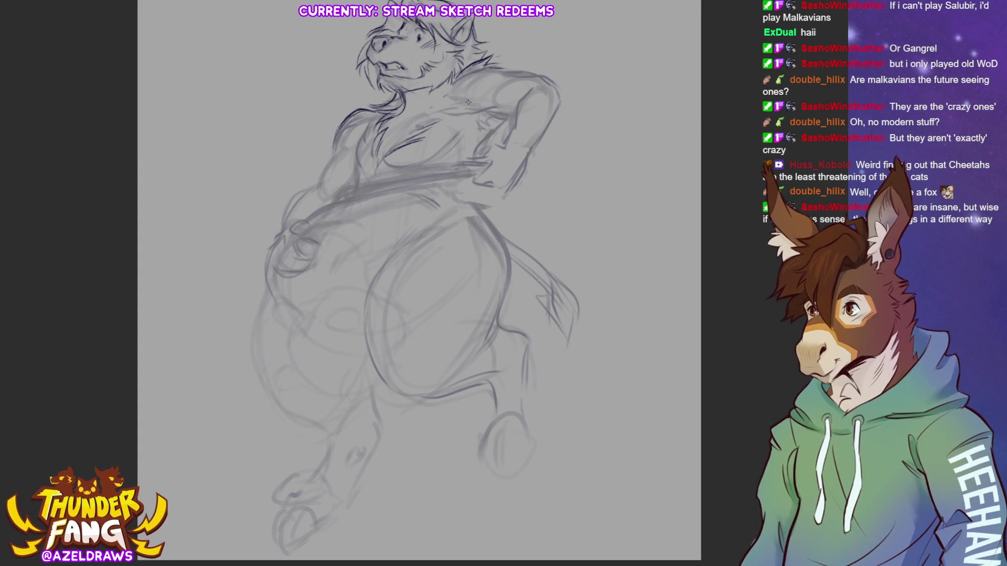
drag(467, 60, 531, 74)
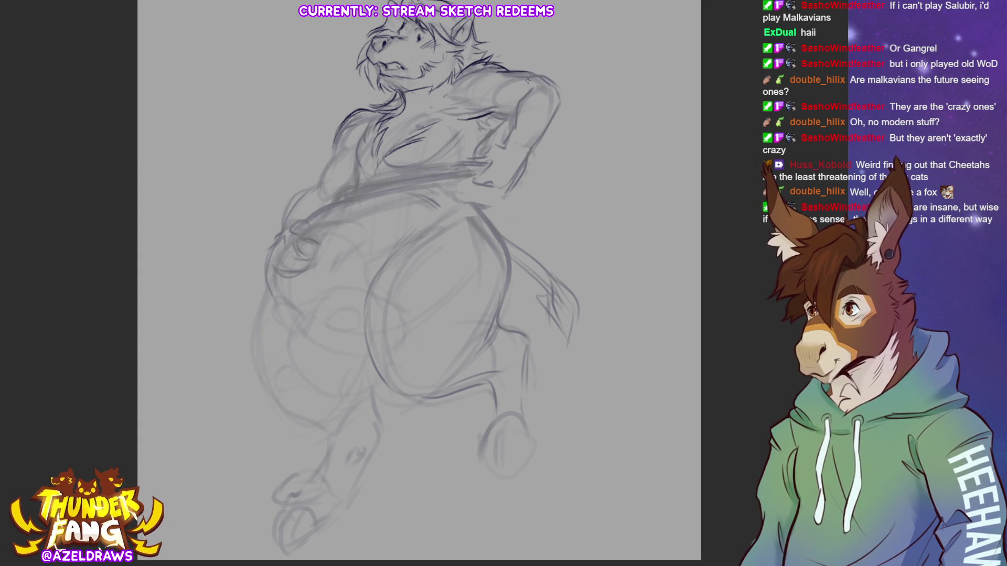
mouse_move(396, 164)
mouse_down()
mouse_move(388, 166)
mouse_move(438, 158)
mouse_move(459, 115)
mouse_move(487, 110)
mouse_up()
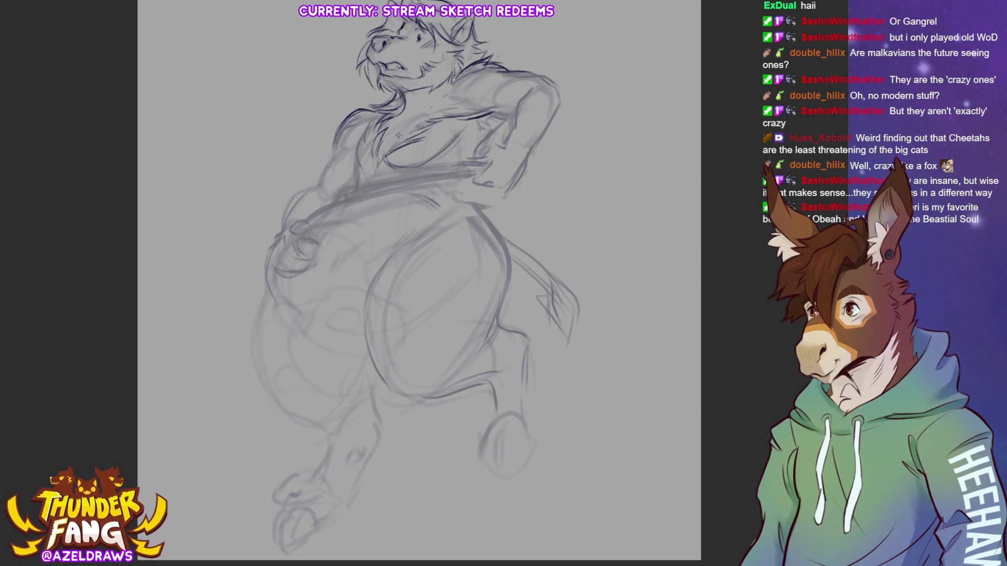
Darken the left armpit, left chest lines and left shoulder fur.
drag(375, 115, 359, 137)
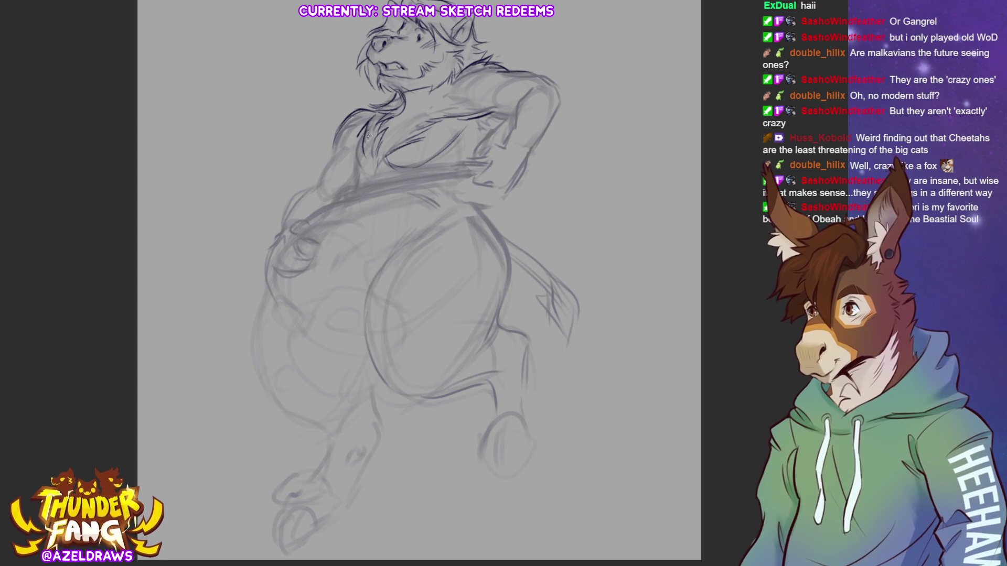
drag(365, 134, 373, 164)
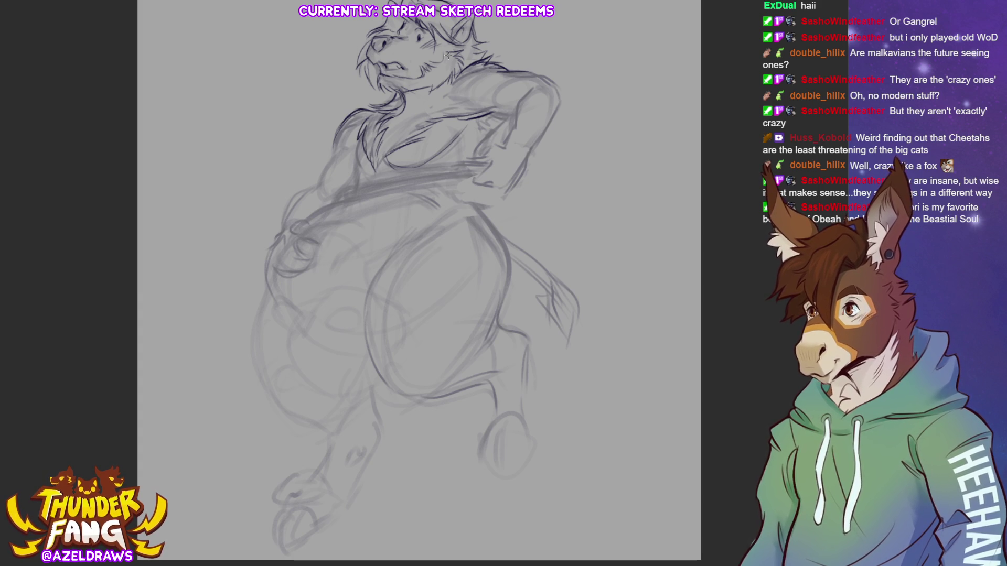
mouse_move(356, 115)
mouse_down()
mouse_move(329, 124)
mouse_move(326, 142)
mouse_move(337, 144)
mouse_up()
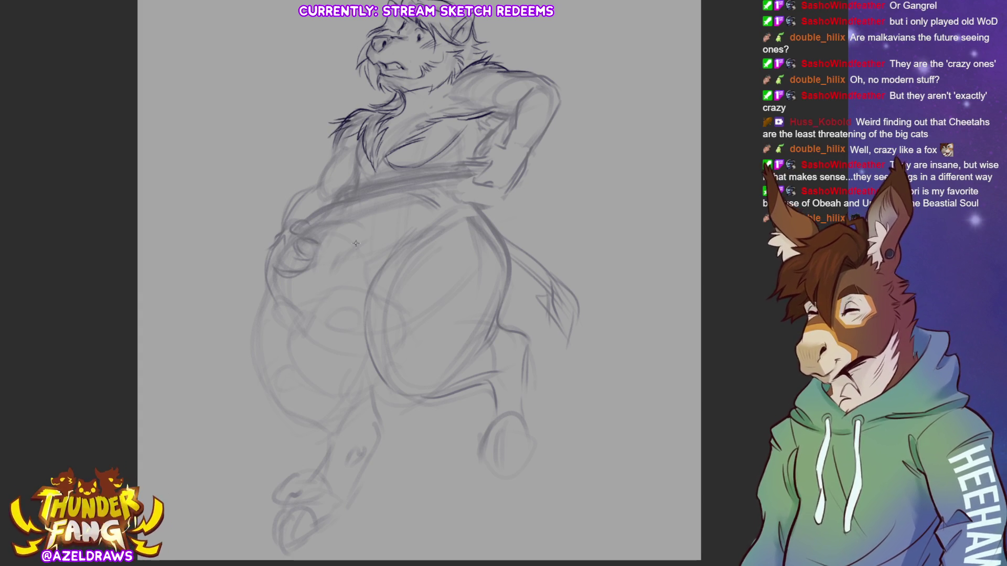
mouse_move(354, 150)
mouse_down()
mouse_move(362, 176)
mouse_move(359, 168)
mouse_move(354, 193)
mouse_up()
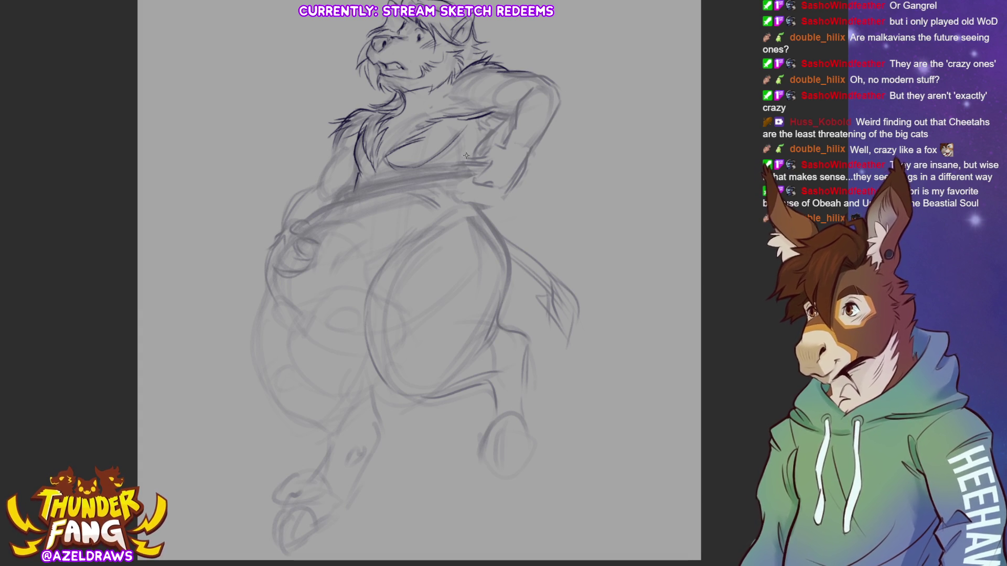
Line the right chest, armpit fur, right shoulder and the back of the right arm.
drag(467, 160, 504, 116)
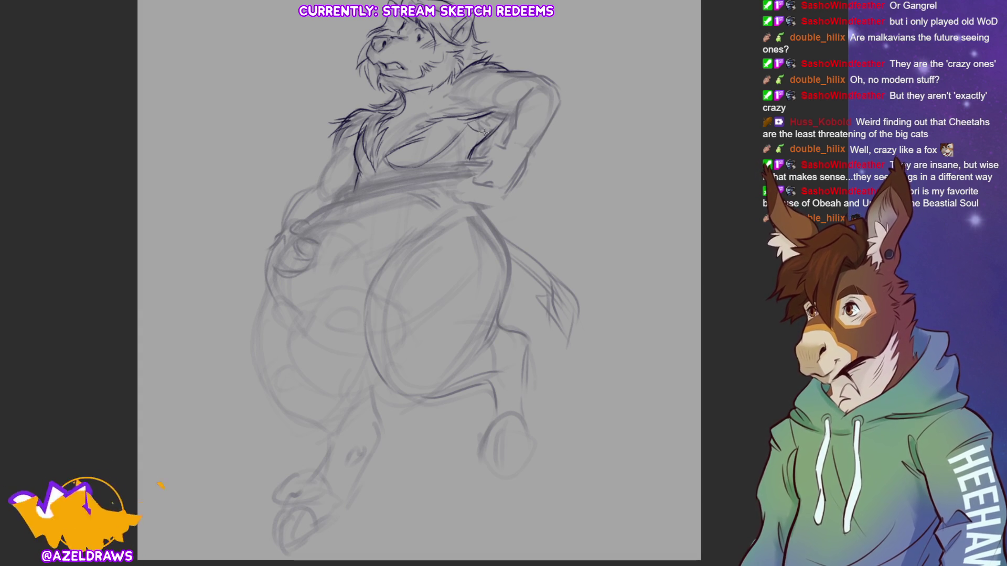
drag(475, 126, 513, 115)
drag(505, 72, 538, 74)
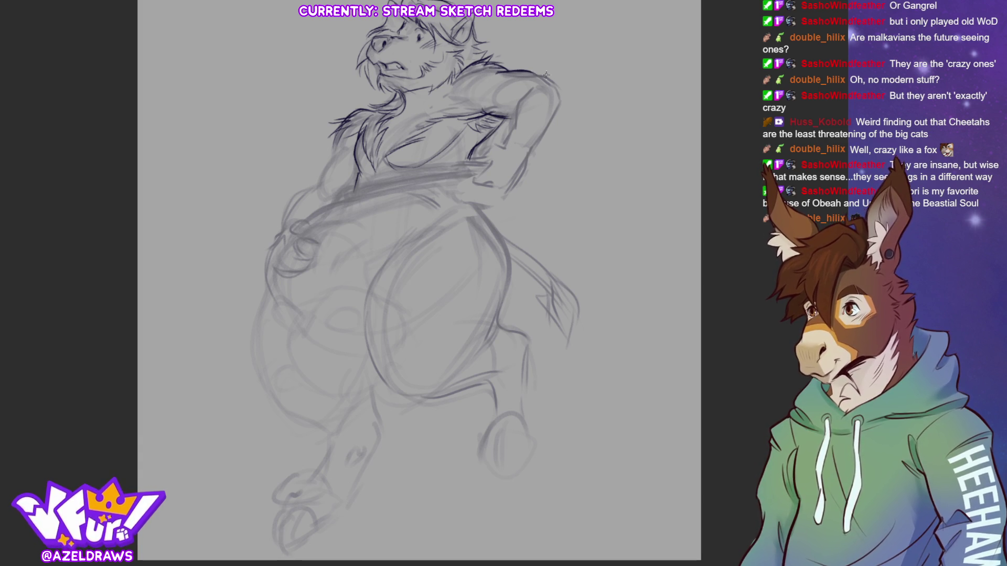
mouse_move(542, 86)
mouse_down()
mouse_move(573, 79)
mouse_move(510, 107)
mouse_move(509, 135)
mouse_up()
mouse_move(561, 88)
mouse_down()
mouse_move(542, 134)
mouse_move(490, 154)
mouse_move(499, 190)
mouse_move(512, 188)
mouse_up()
drag(555, 116, 529, 155)
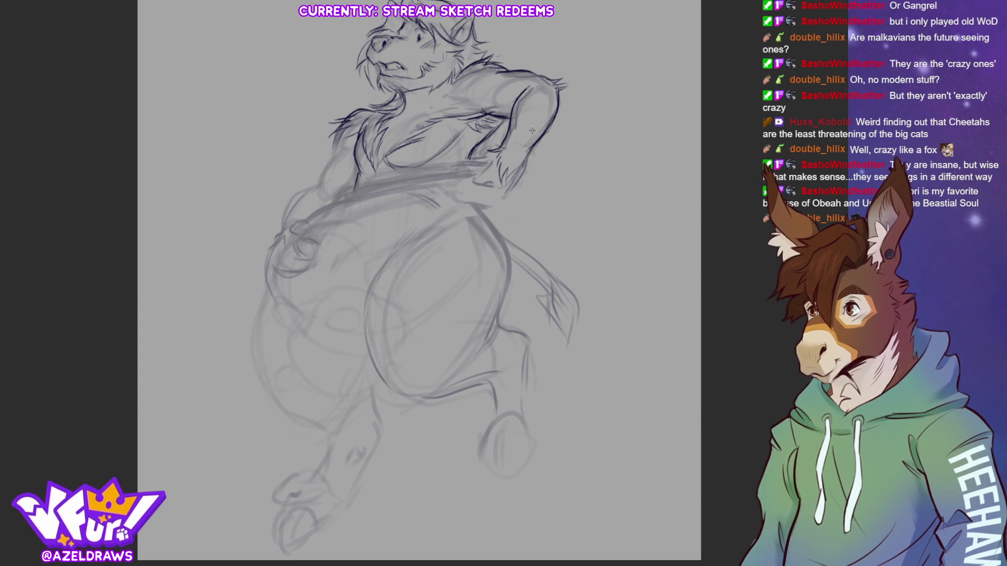
Detail and outline the hand, darken the waistband across the body, and touch up the chest.
mouse_move(464, 156)
mouse_down()
mouse_move(488, 165)
mouse_move(470, 190)
mouse_move(503, 194)
mouse_up()
drag(527, 163, 501, 194)
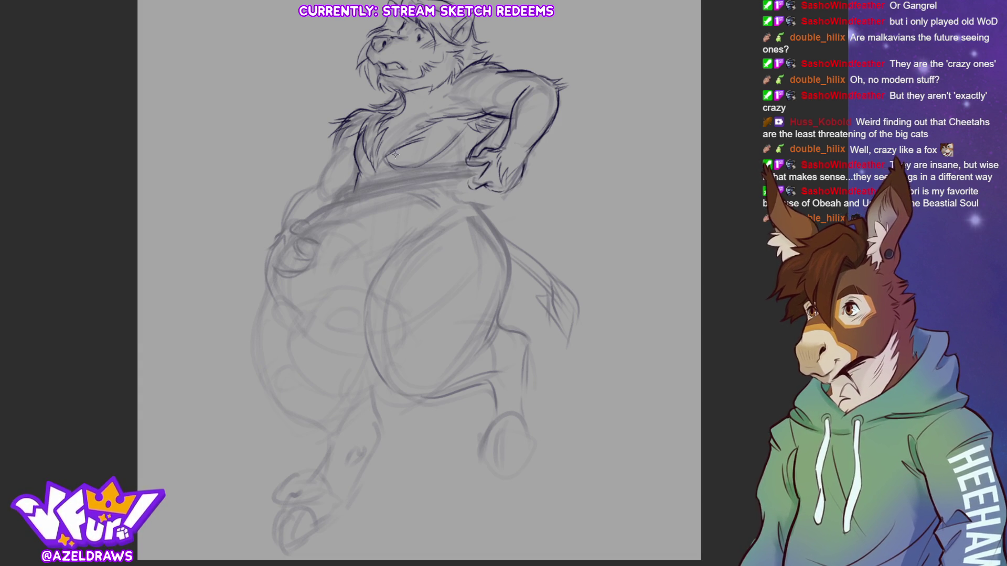
drag(349, 194, 477, 167)
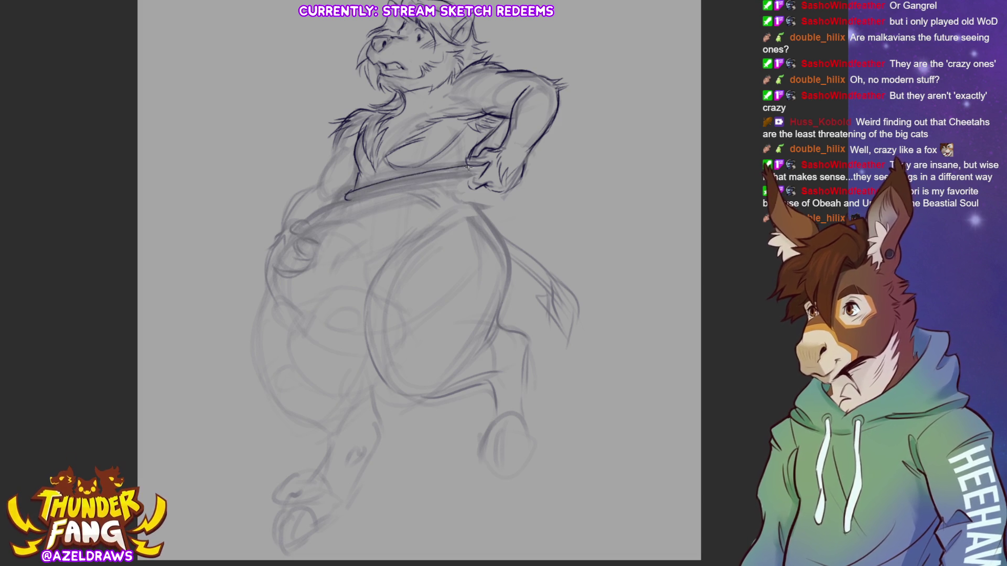
mouse_move(372, 193)
mouse_down()
mouse_move(505, 172)
mouse_move(470, 162)
mouse_up()
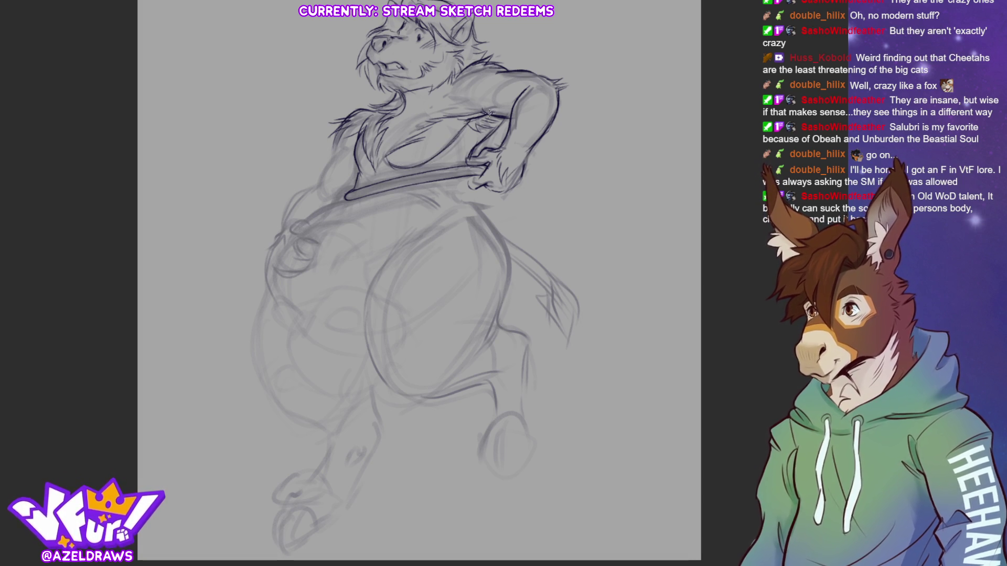
drag(491, 114, 489, 111)
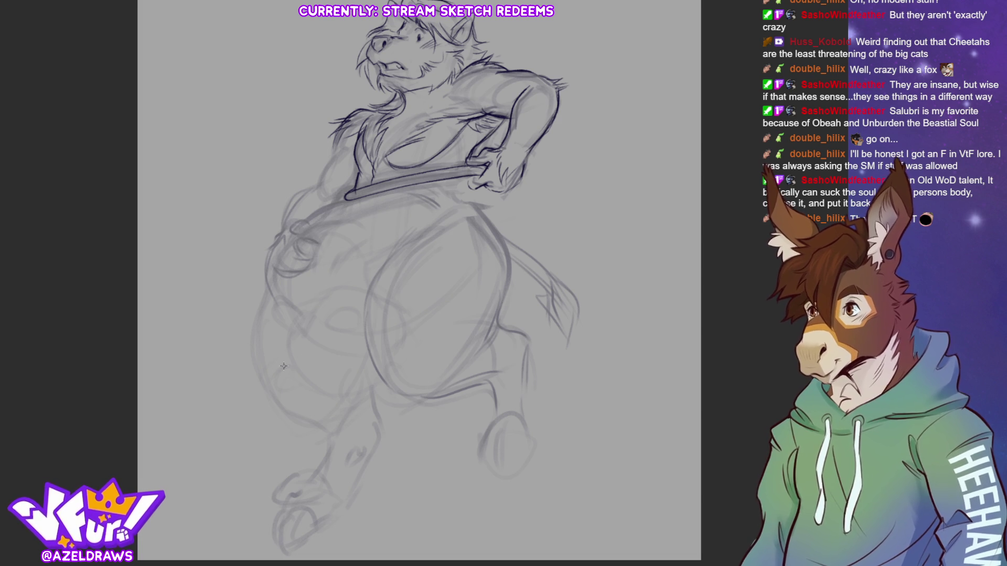
mouse_move(318, 182)
mouse_down()
mouse_move(339, 144)
mouse_move(318, 178)
mouse_up()
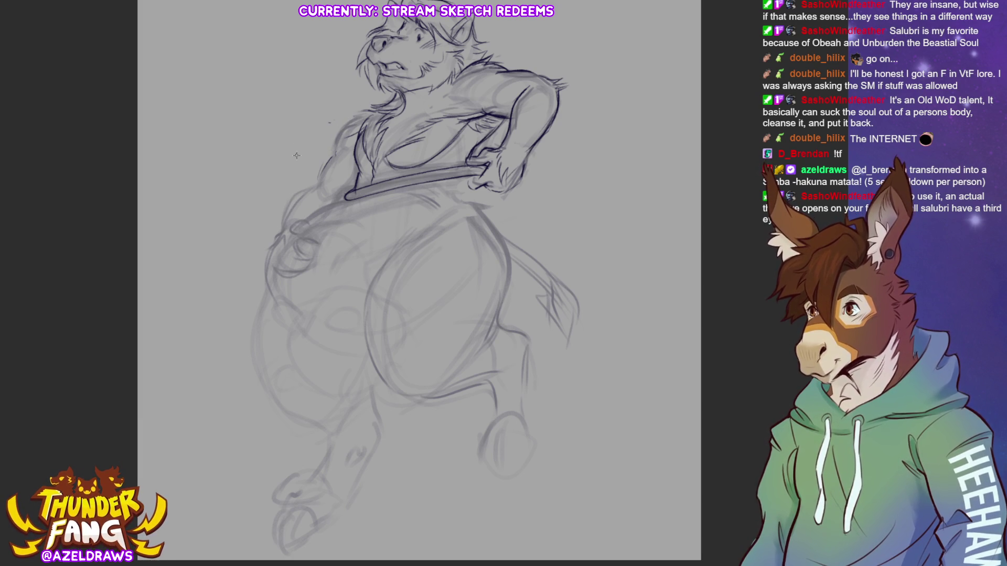
Darken the neck and shoulder line, the left belly contour and the belt contours.
mouse_move(375, 109)
mouse_down()
mouse_move(341, 117)
mouse_move(348, 140)
mouse_move(341, 133)
mouse_move(320, 189)
mouse_move(297, 204)
mouse_move(284, 242)
mouse_up()
drag(298, 201, 286, 236)
drag(356, 178, 341, 205)
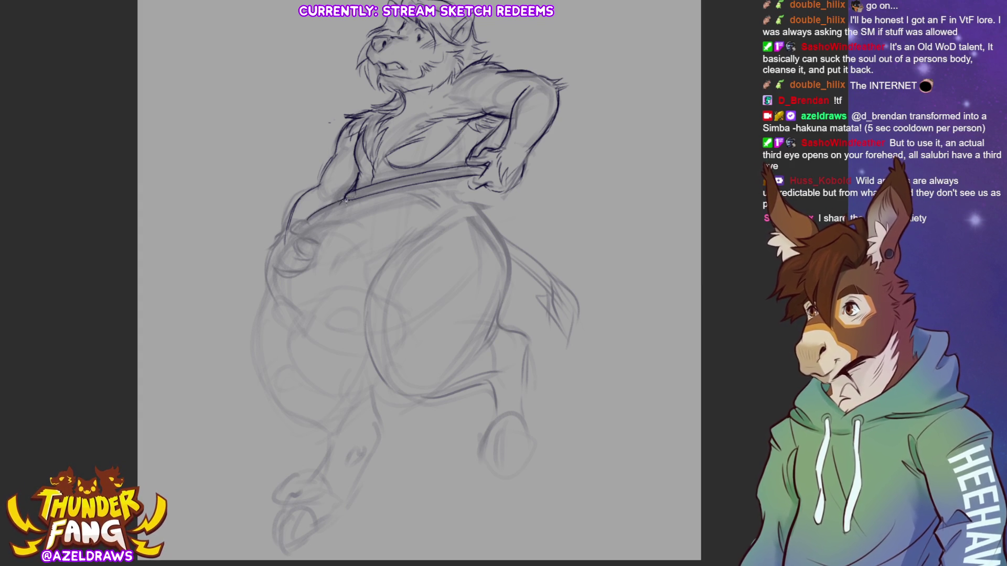
mouse_move(300, 219)
mouse_down()
mouse_move(343, 200)
mouse_move(300, 220)
mouse_up()
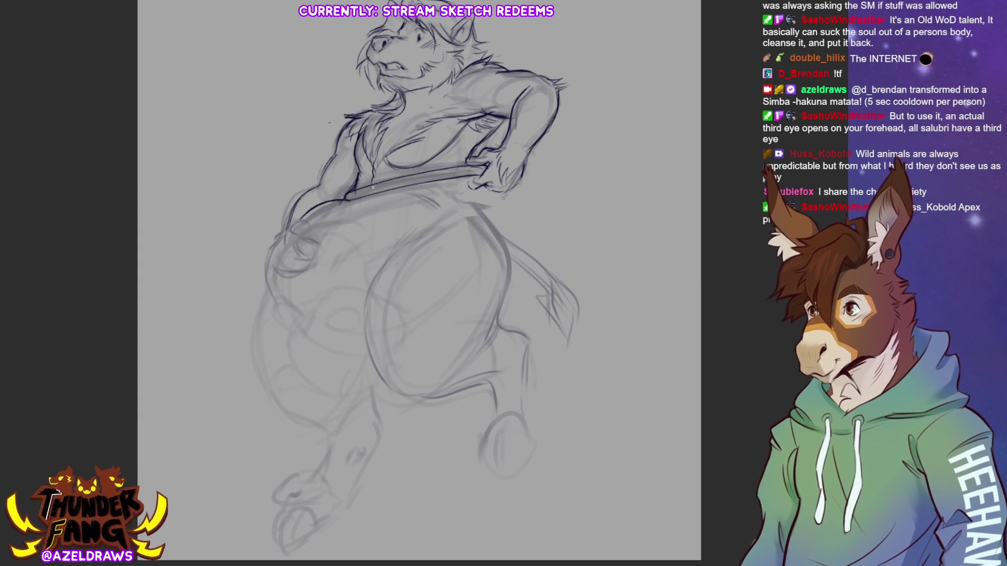
drag(361, 199, 342, 209)
mouse_move(422, 191)
mouse_down()
mouse_move(413, 195)
mouse_move(437, 206)
mouse_move(438, 196)
mouse_move(495, 200)
mouse_move(502, 226)
mouse_up()
Extend the dark line below the hand and trace the left thigh's curve.
drag(486, 190, 507, 260)
drag(485, 215, 509, 273)
drag(407, 231, 400, 392)
drag(407, 227, 393, 255)
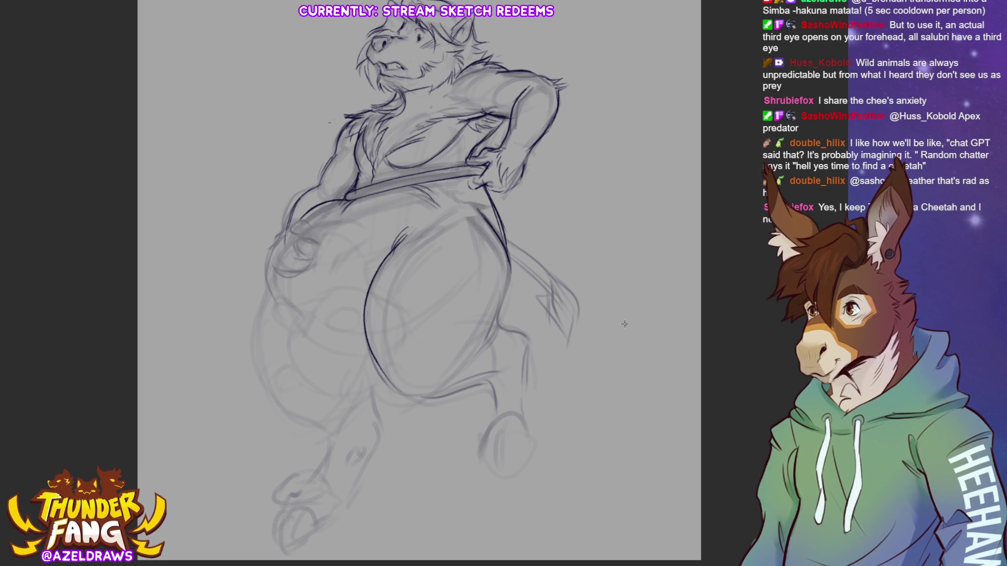
Re-ink the leg's bottom curve and add dark contours along the knee, back and inner lower leg.
drag(391, 374, 444, 396)
mouse_move(509, 251)
mouse_down()
mouse_move(495, 333)
mouse_move(521, 338)
mouse_up()
drag(428, 395, 483, 385)
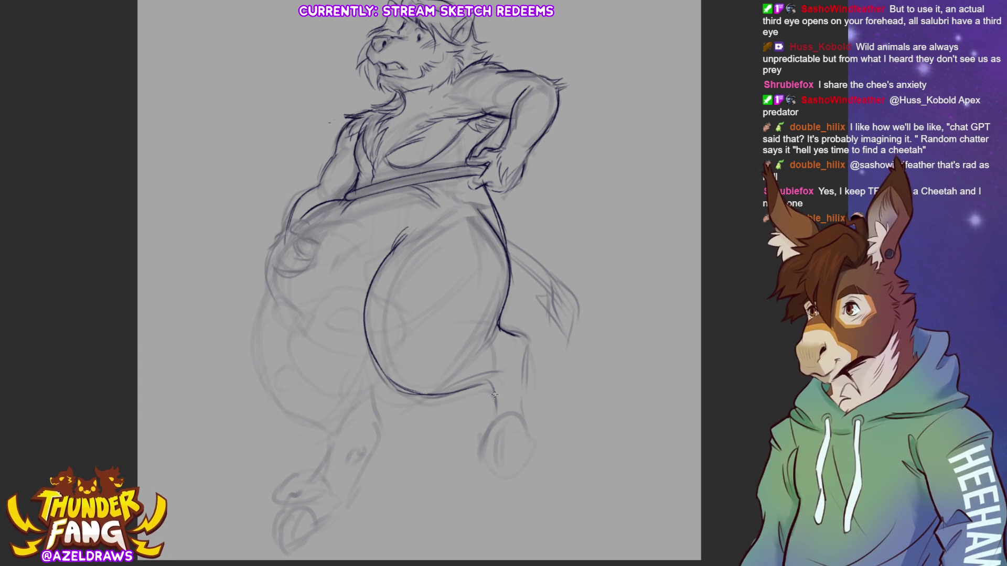
mouse_move(508, 331)
mouse_down()
mouse_move(525, 373)
mouse_move(498, 419)
mouse_up()
drag(525, 351, 527, 407)
mouse_move(525, 359)
mouse_down()
mouse_move(531, 429)
mouse_move(516, 409)
mouse_up()
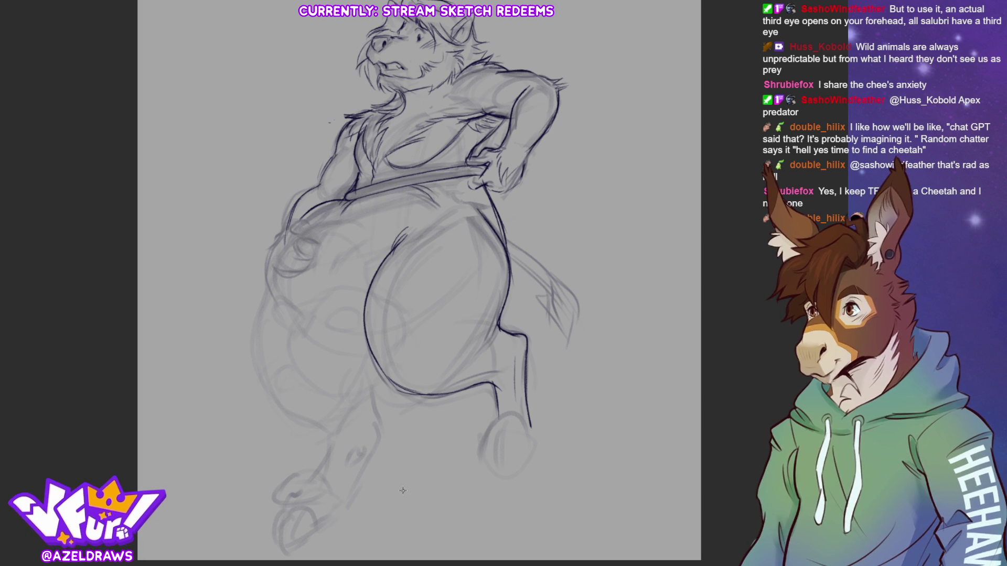
drag(497, 414, 491, 434)
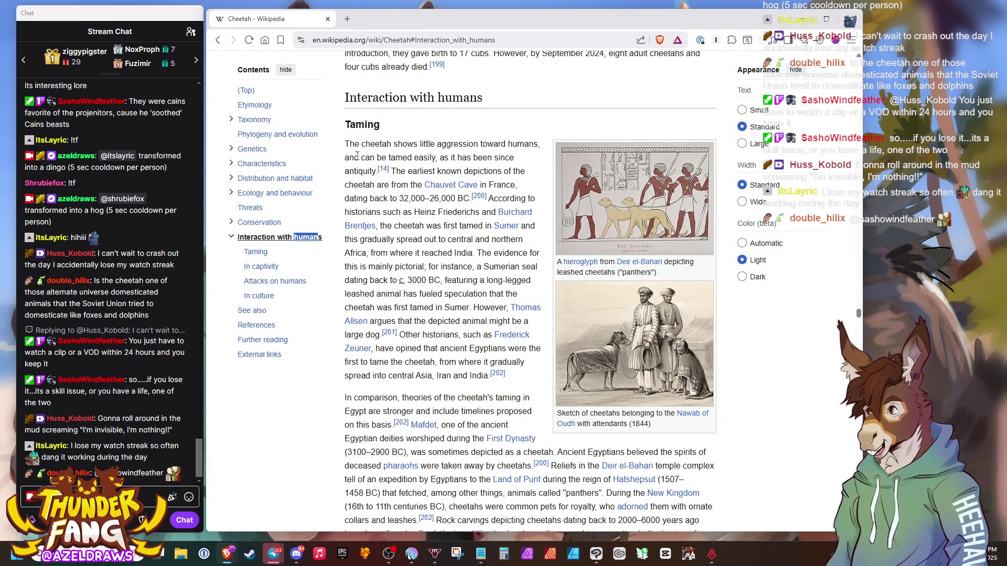
drag(347, 143, 376, 172)
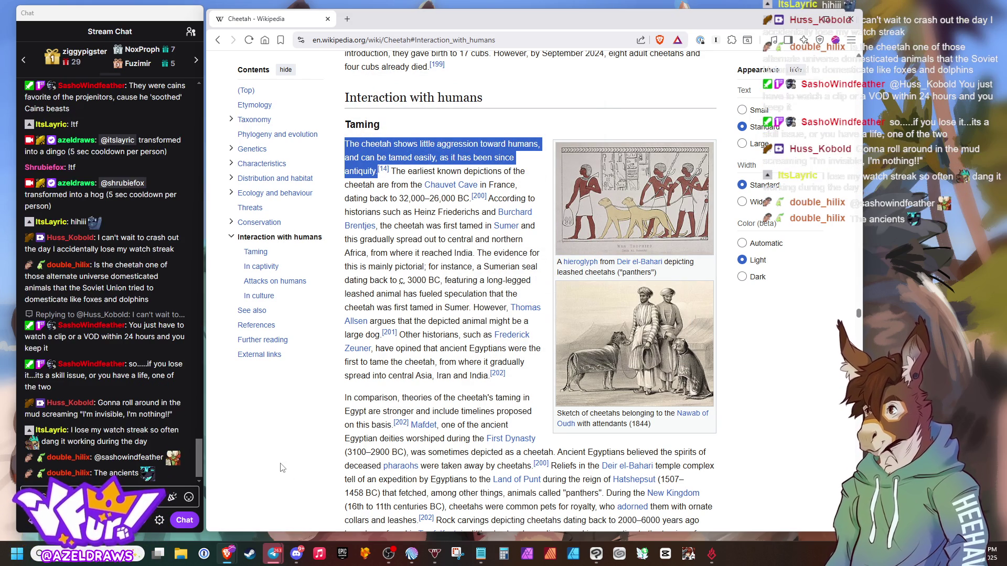
click(315, 443)
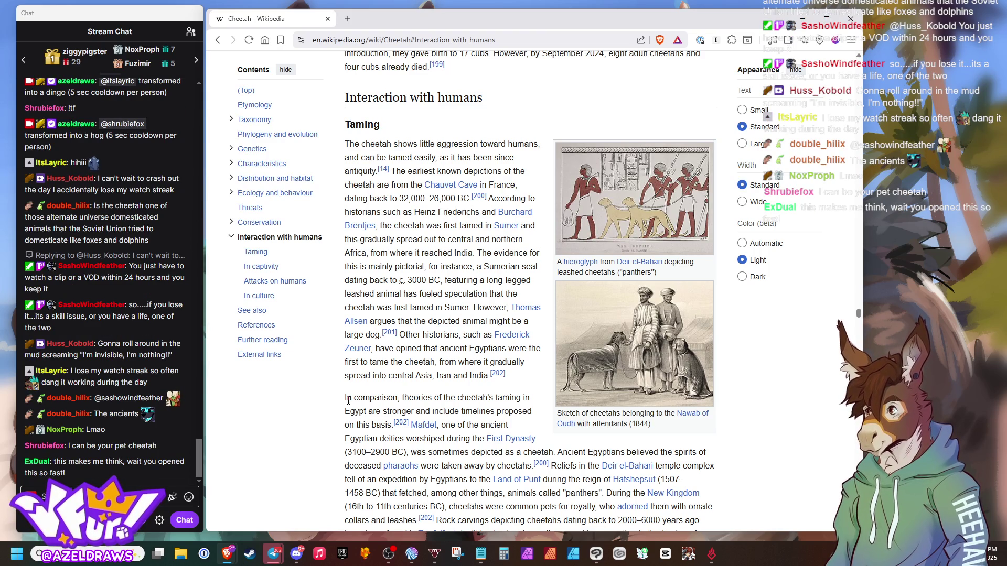
scroll(341, 409, down, 5)
scroll(326, 403, down, 4)
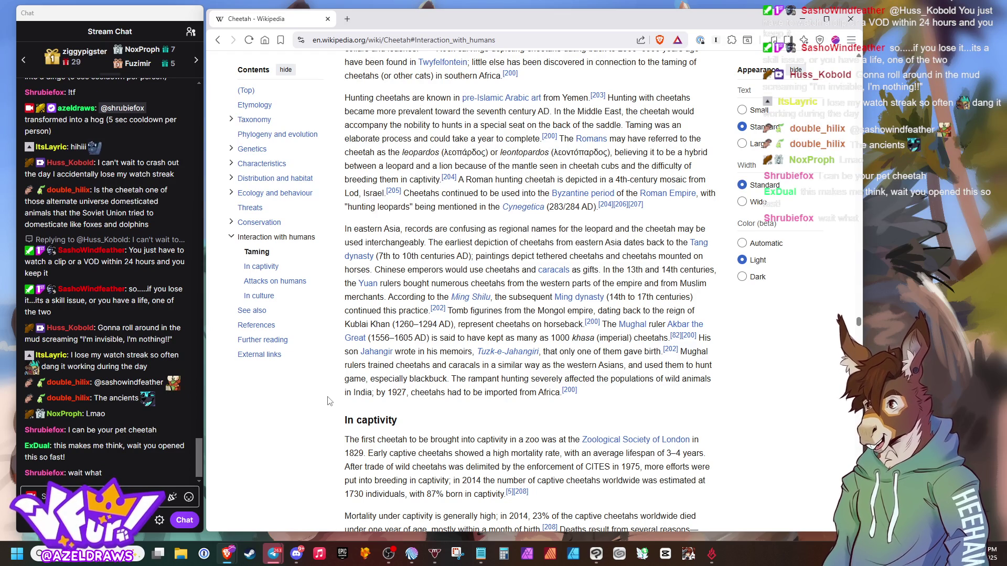
scroll(329, 402, down, 5)
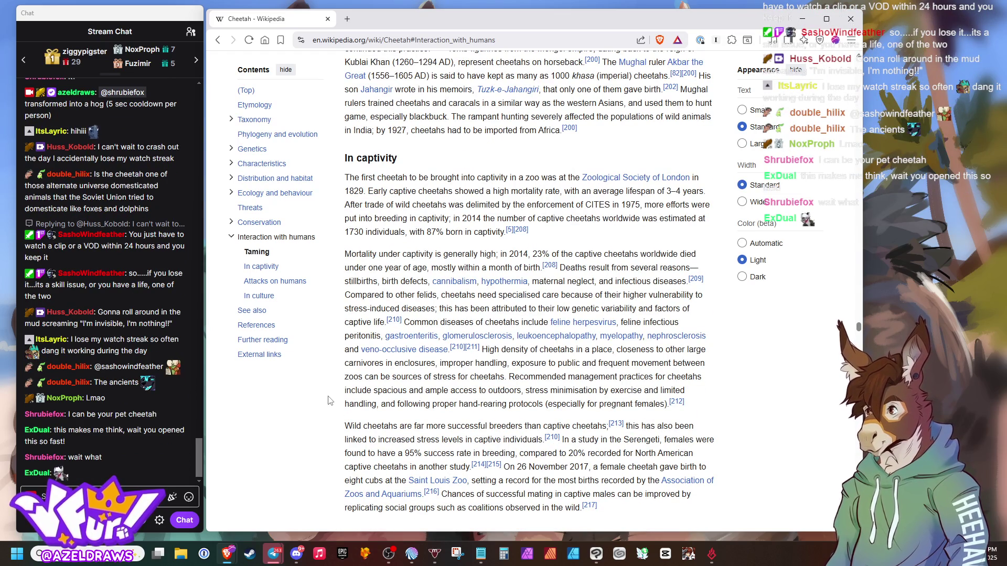
scroll(329, 401, down, 1)
scroll(330, 402, down, 3)
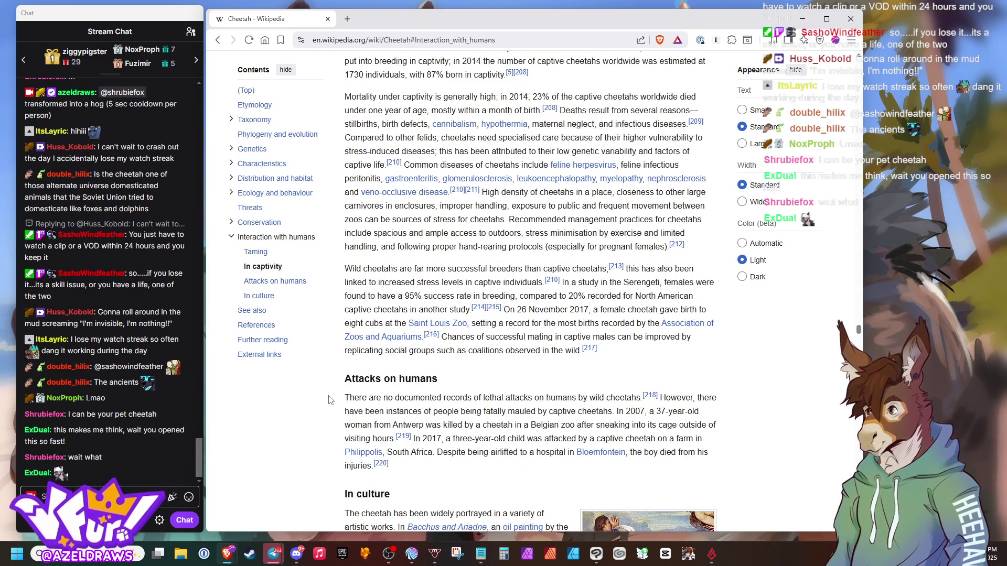
scroll(357, 335, down, 2)
scroll(372, 296, down, 1)
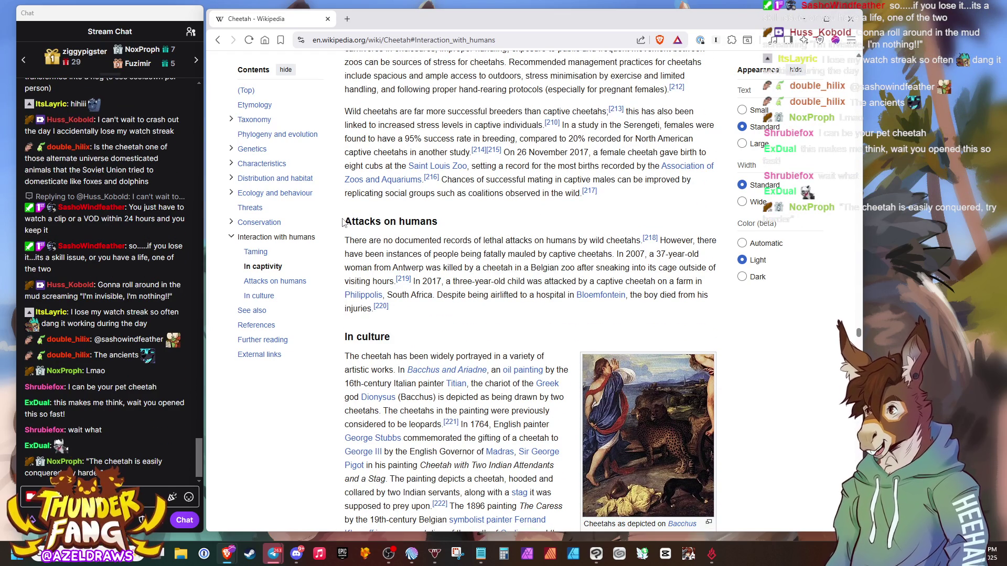
mouse_move(345, 240)
mouse_down()
mouse_move(597, 254)
mouse_move(655, 240)
mouse_up()
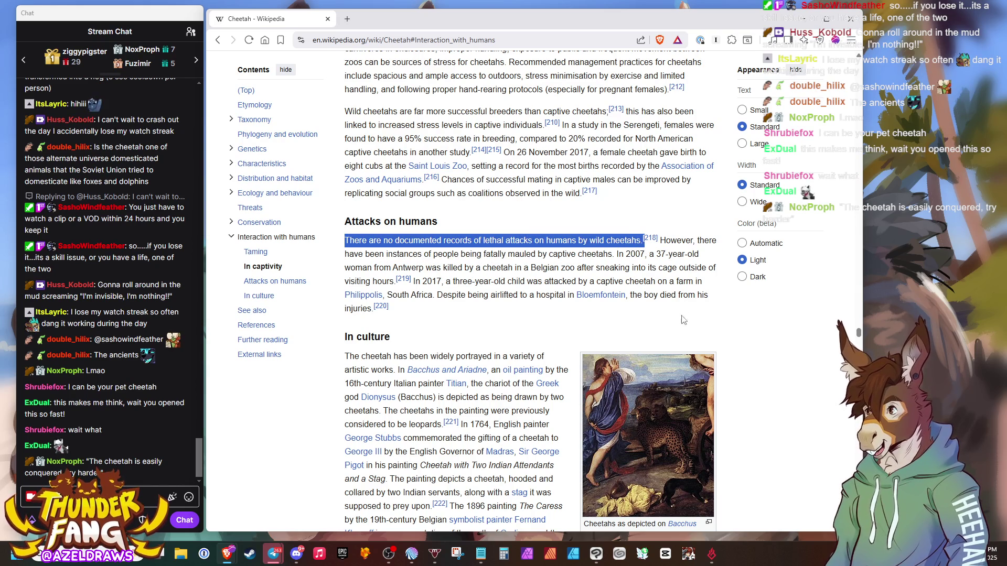
click(528, 325)
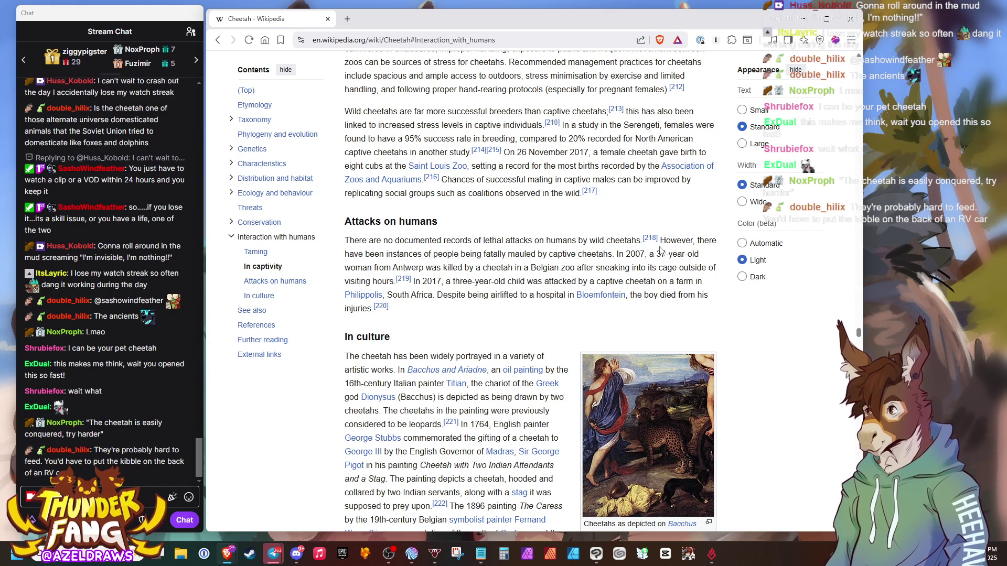
drag(660, 240, 620, 254)
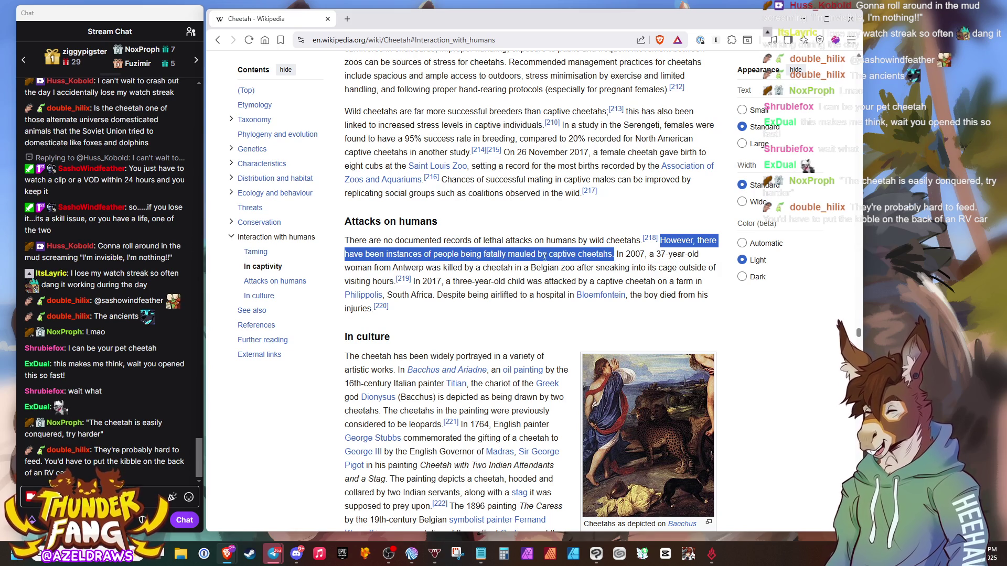
click(501, 313)
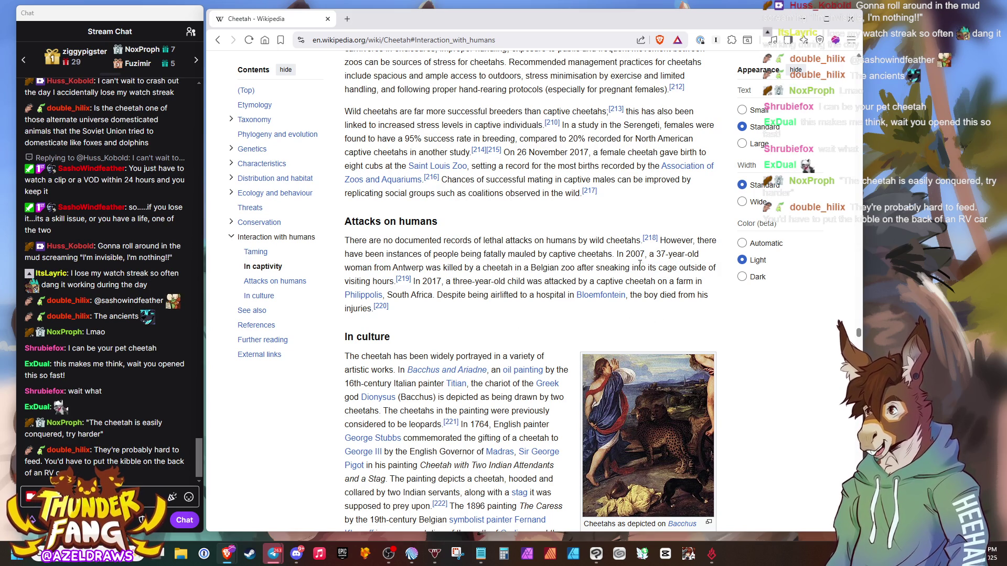